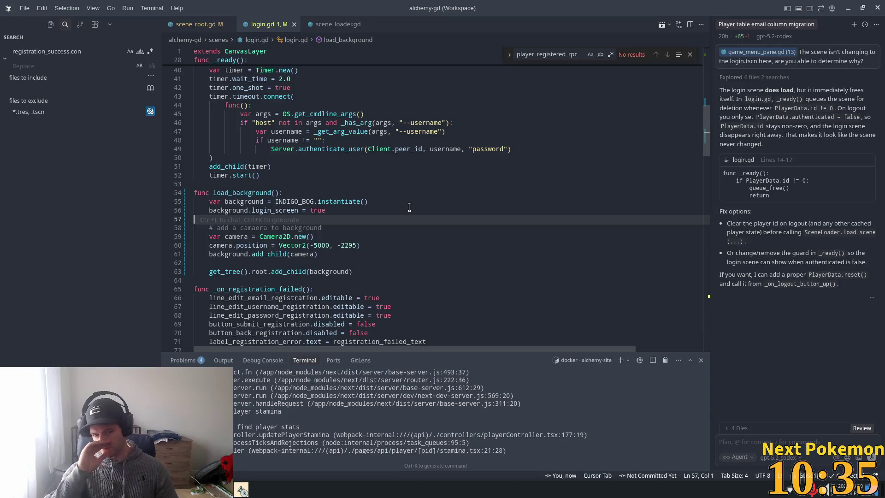
Step: Run the project to preview the bog backdrop behind the Alchemy login screen, then close the game
{"action": "key", "text": "alt+Tab"}
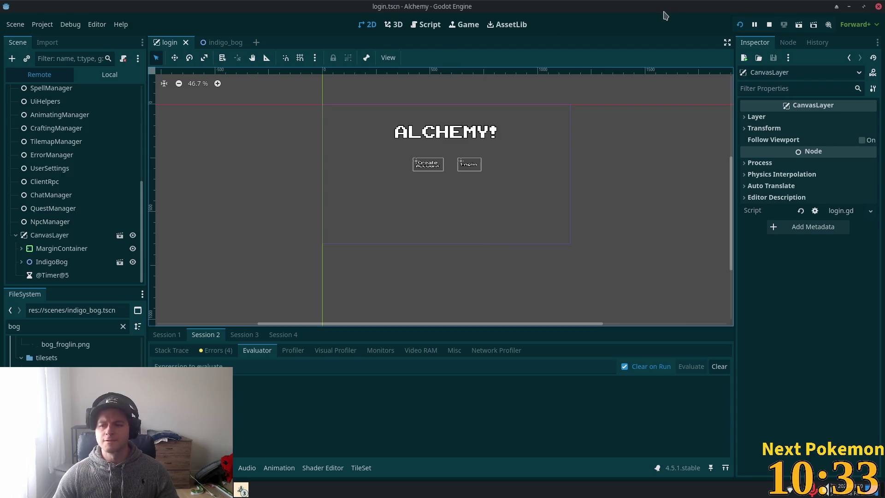
{"action": "key", "text": "F5"}
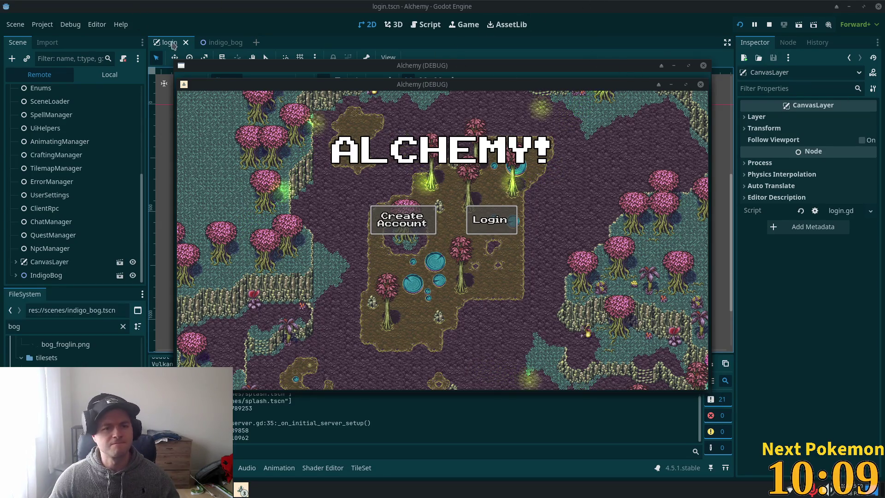
{"action": "left_click", "coordinate": [374, 43]}
{"action": "key", "text": "alt+shift+o"}
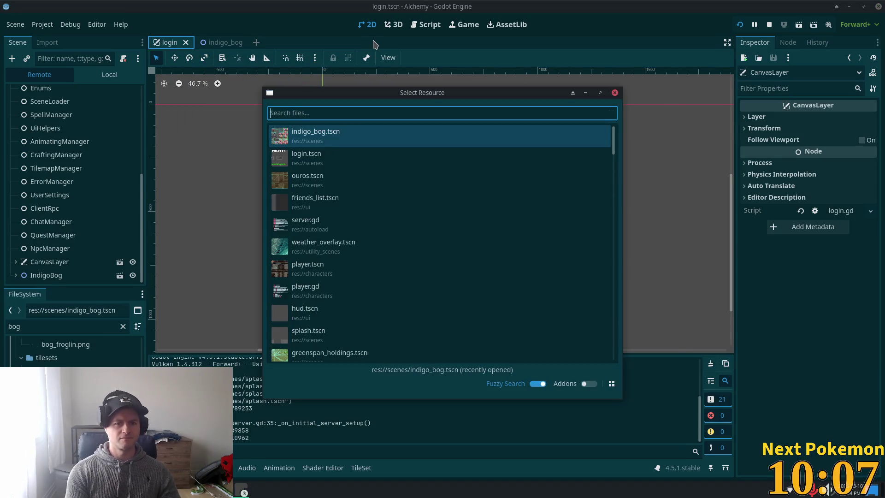
Step: Open player.tscn and read its Camera2D zoom of 2.6 in the Inspector
{"action": "type", "text": "player"}
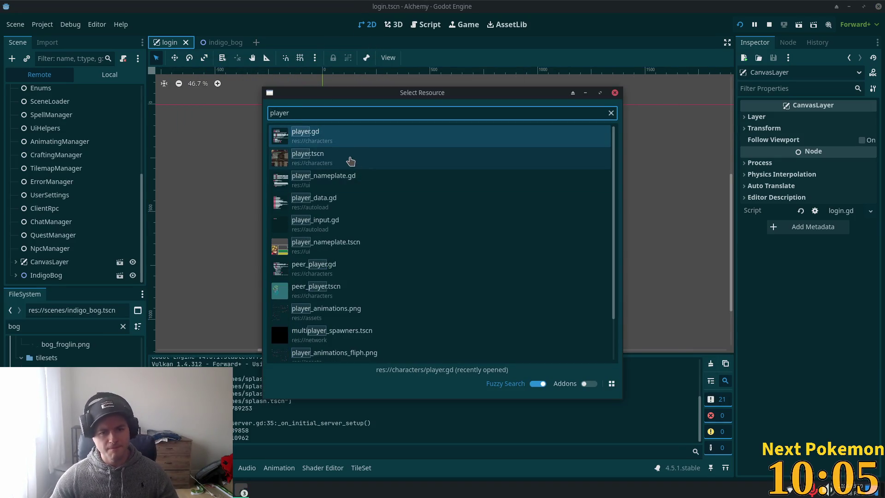
{"action": "double_click", "coordinate": [348, 161]}
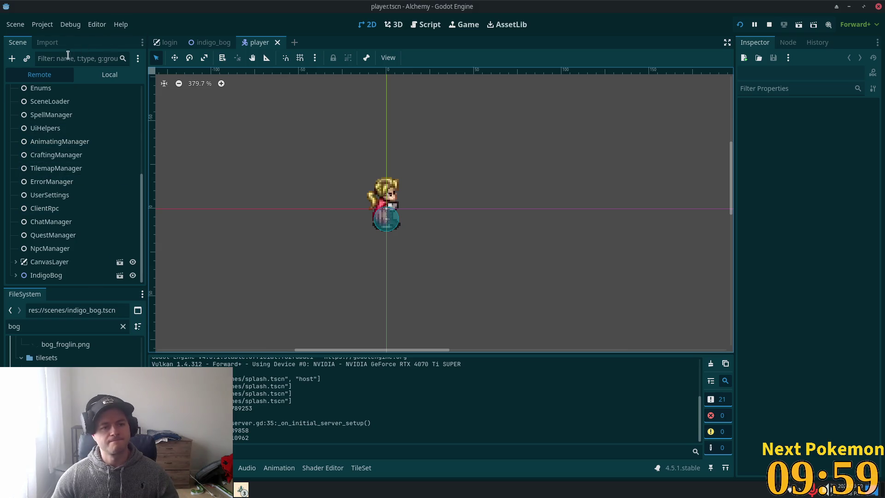
{"action": "left_click", "coordinate": [110, 74]}
{"action": "left_click", "coordinate": [46, 105]}
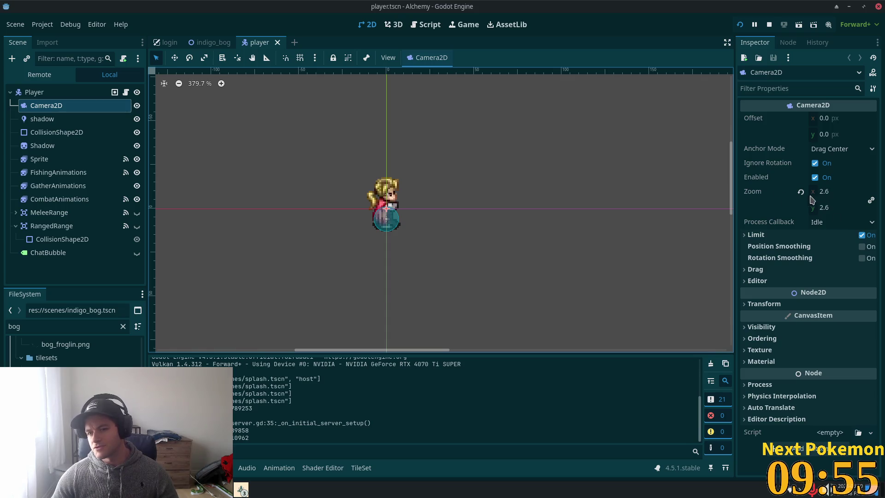
{"action": "mouse_move", "coordinate": [773, 201]}
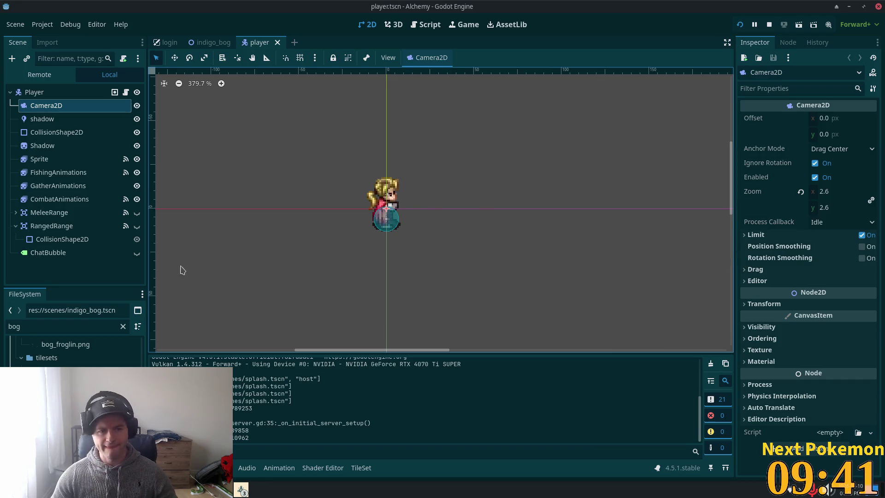
{"action": "key", "text": "alt+Tab"}
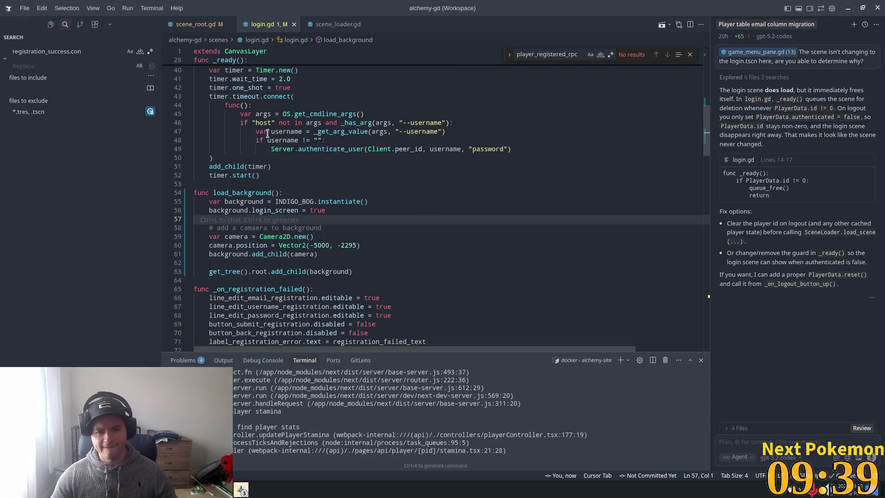
Step: Add camera.zoom = Vector2(2.6, 2.6) to the background camera setup in login.gd
{"action": "left_click", "coordinate": [333, 245]}
{"action": "left_click", "coordinate": [329, 254]}
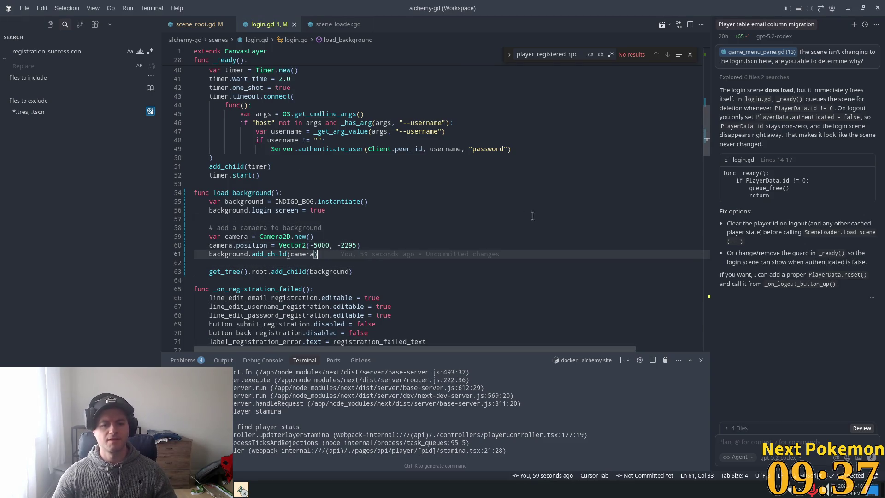
{"action": "key", "text": "Return"}
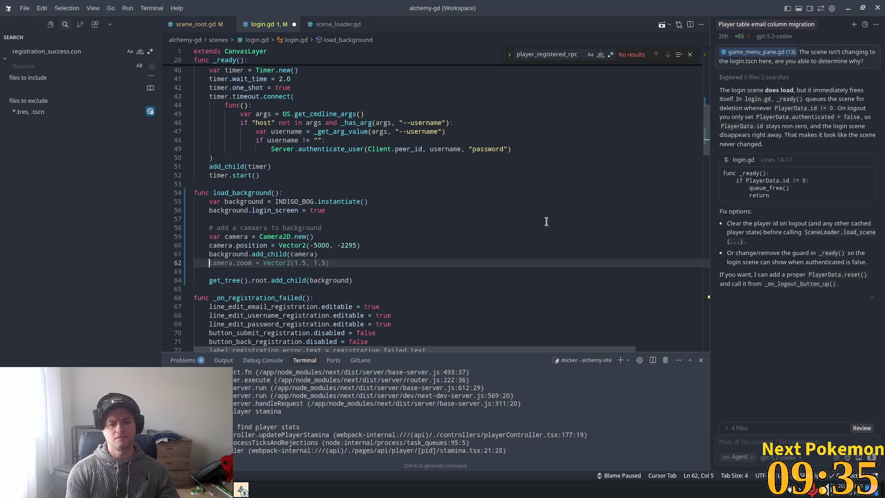
{"action": "key", "text": "Tab"}
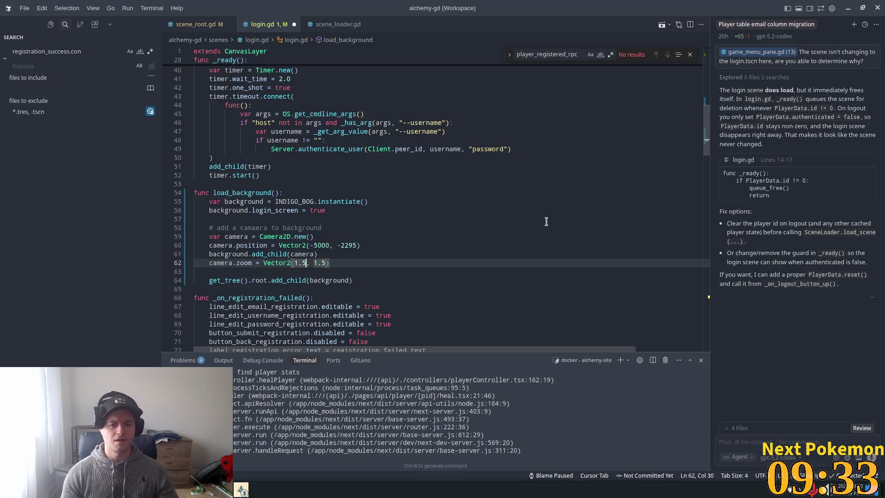
{"action": "key", "text": "shift+Left"}
{"action": "key", "text": "shift+Left"}
{"action": "key", "text": "shift+Left"}
{"action": "type", "text": "2."}
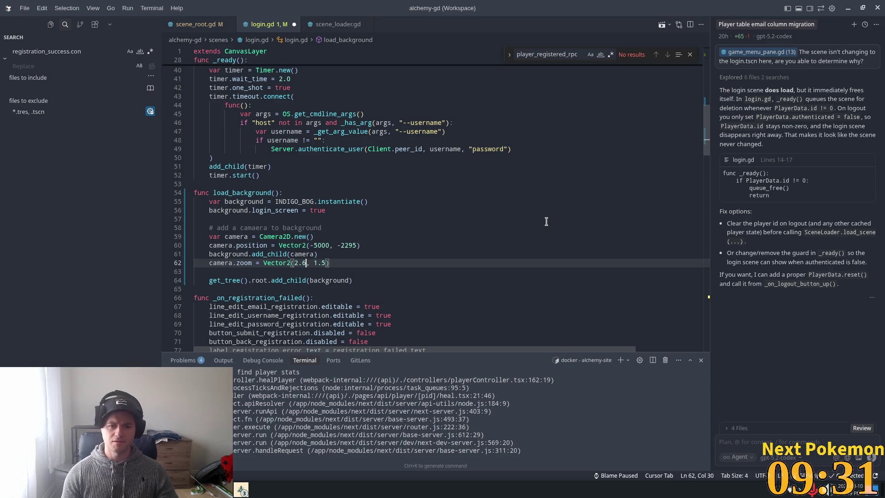
{"action": "key", "text": "Right"}
{"action": "key", "text": "Right"}
{"action": "key", "text": "shift+Right"}
{"action": "key", "text": "shift+Right"}
{"action": "key", "text": "shift+Right"}
{"action": "type", "text": "2."}
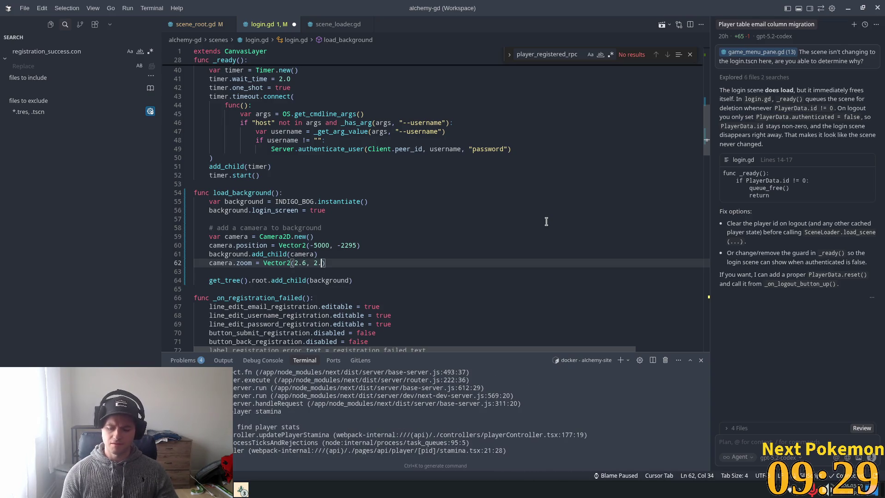
{"action": "type", "text": "6"}
{"action": "left_click", "coordinate": [512, 189]}
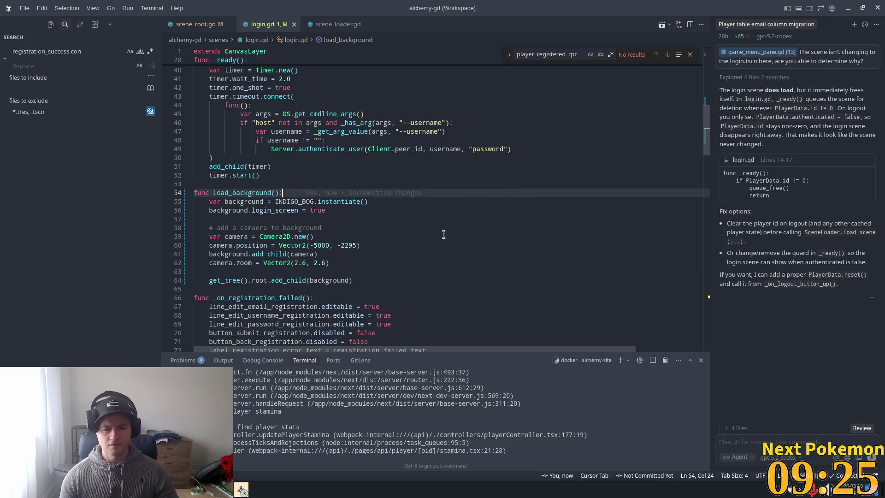
Step: Move the zoom line above add_child(camera) so the zoom is applied first
{"action": "left_click", "coordinate": [321, 262]}
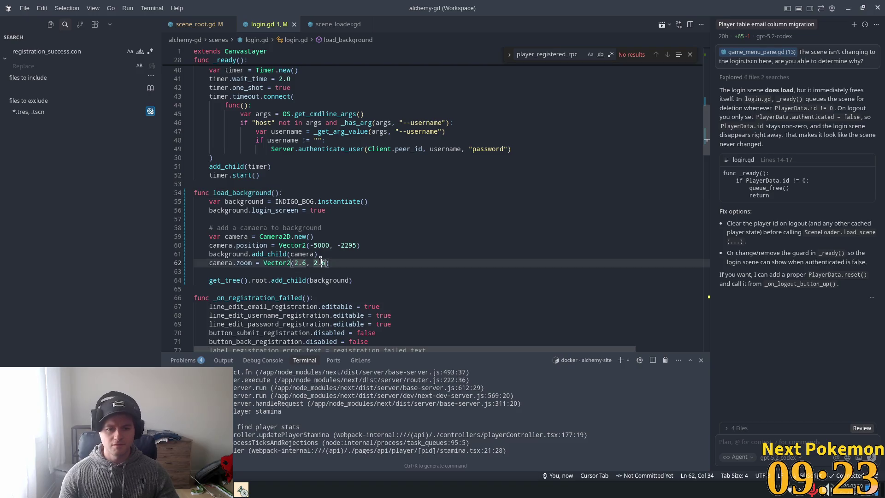
{"action": "key", "text": "alt+Up"}
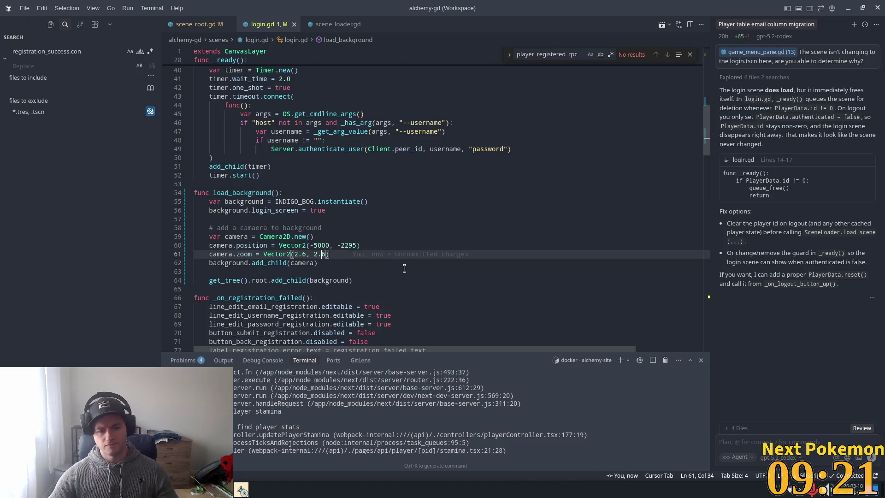
{"action": "left_click", "coordinate": [404, 271]}
{"action": "key", "text": "alt+Tab"}
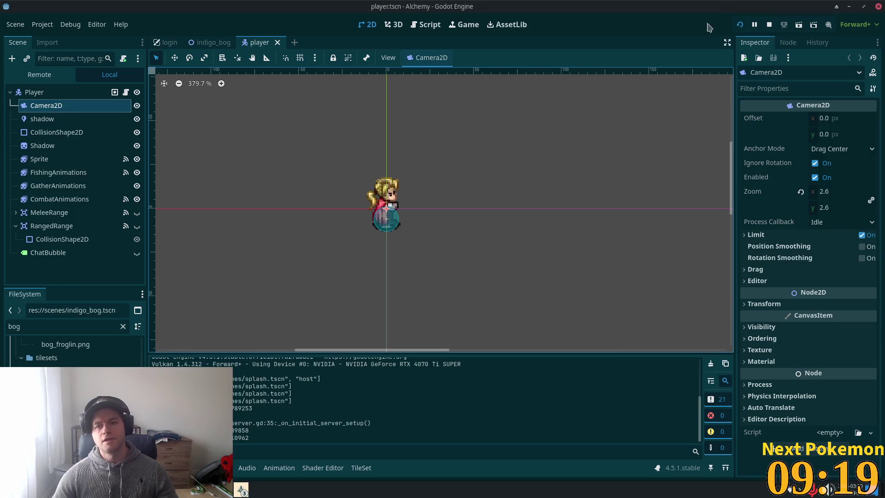
{"action": "left_click", "coordinate": [740, 25]}
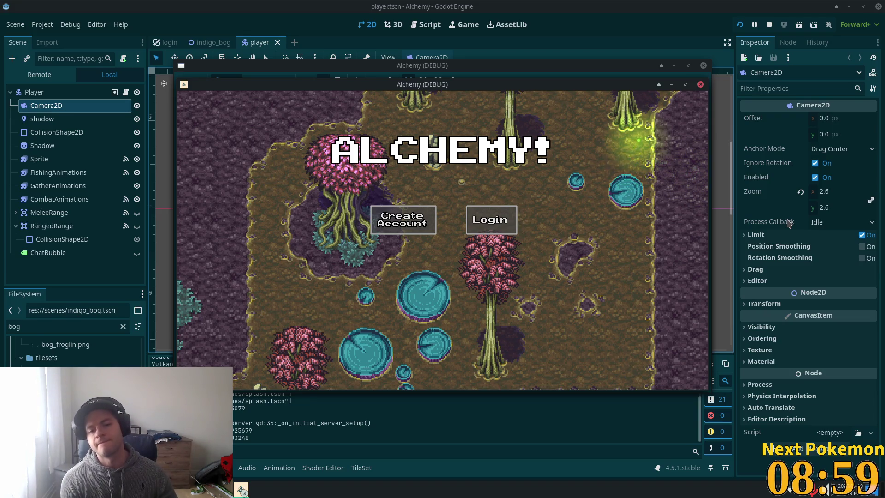
{"action": "key", "text": "F8"}
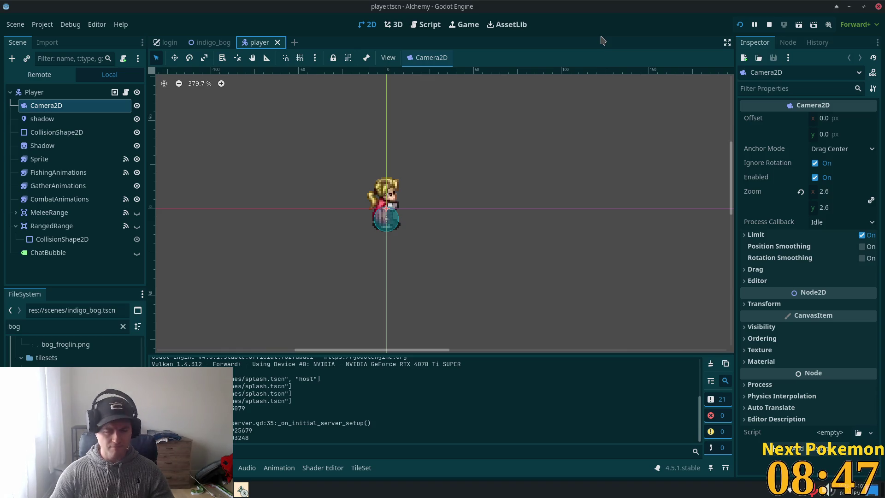
{"action": "left_click", "coordinate": [209, 42]}
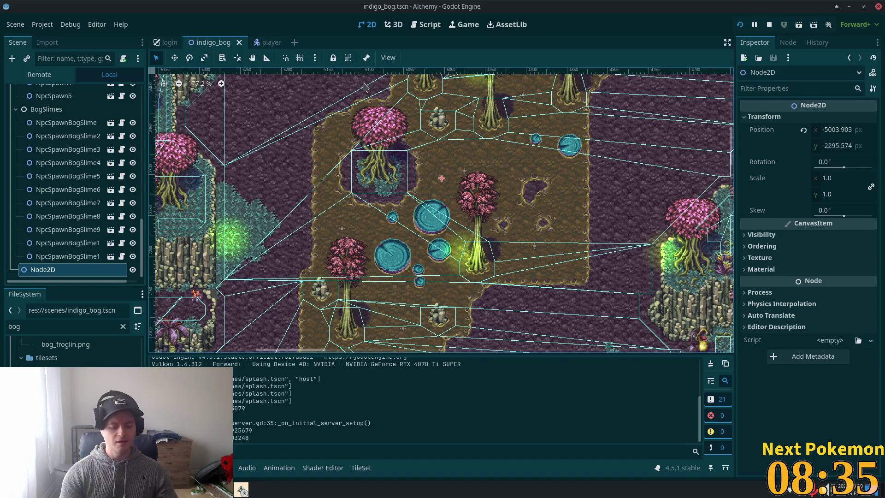
Step: Search 'our' in the quick file search and open ouros.tscn
{"action": "key", "text": "alt+shift+o"}
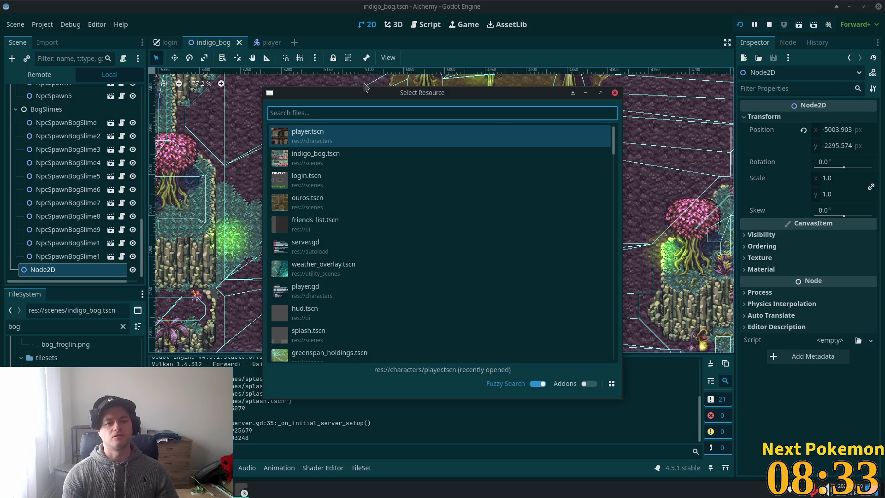
{"action": "key", "text": "Escape"}
{"action": "key", "text": "alt+shift+o"}
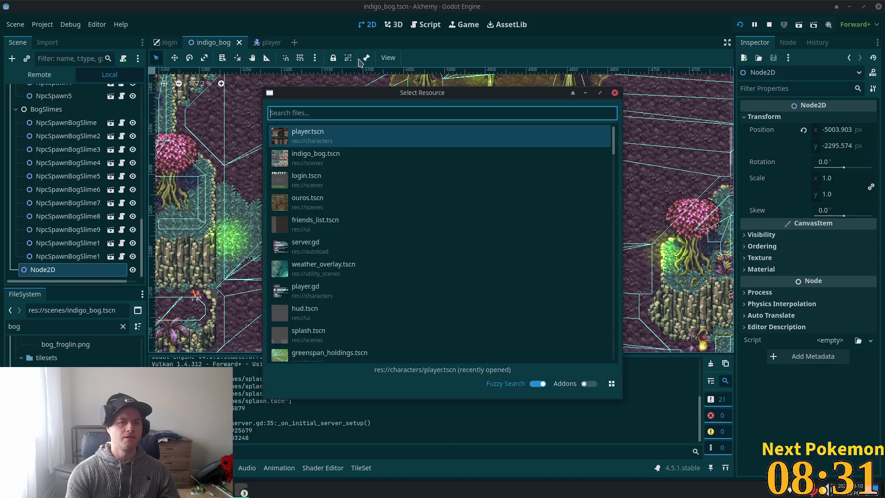
{"action": "type", "text": "our"}
{"action": "key", "text": "Down"}
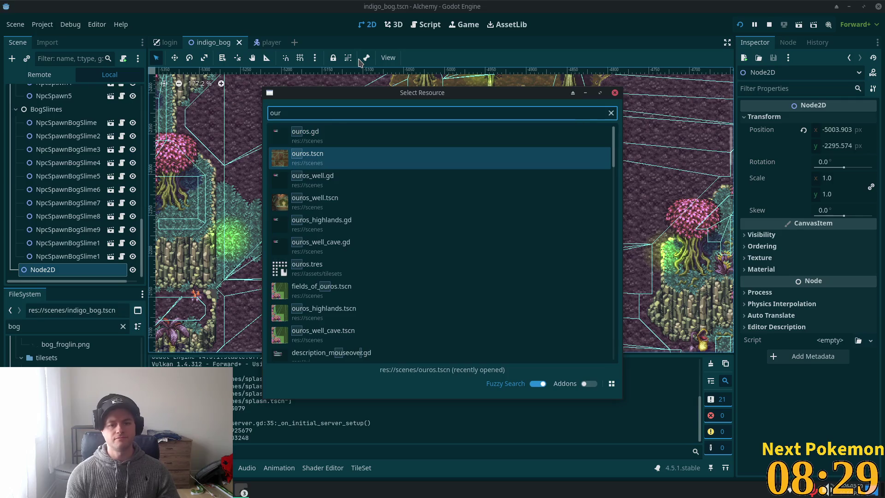
{"action": "key", "text": "Return"}
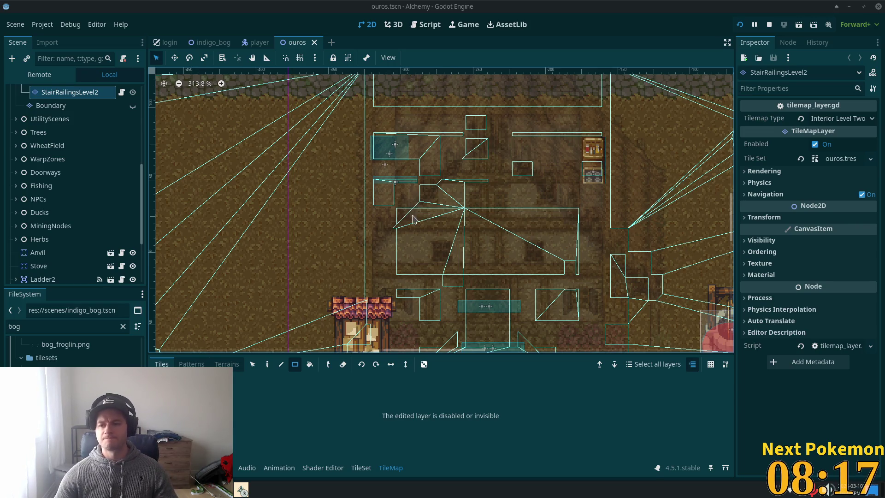
Step: Filter the ouros scene tree for 'girl' to locate the LittleGirl NPC
{"action": "scroll", "coordinate": [490, 233], "scroll_direction": "down", "scroll_amount": 4}
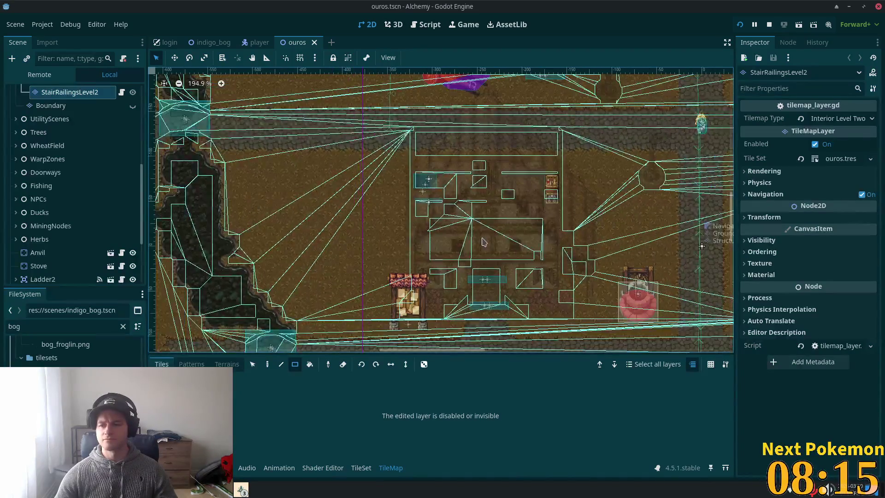
{"action": "scroll", "coordinate": [482, 243], "scroll_direction": "down", "scroll_amount": 5}
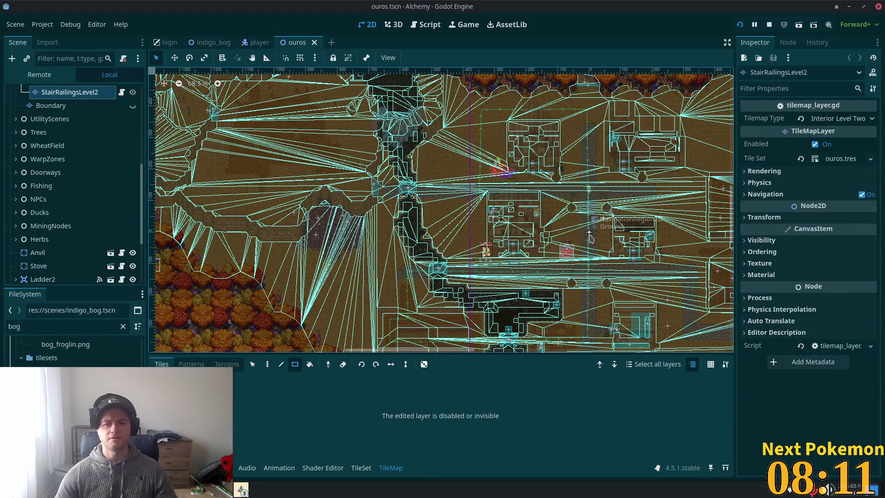
{"action": "scroll", "coordinate": [533, 271], "scroll_direction": "down", "scroll_amount": 2}
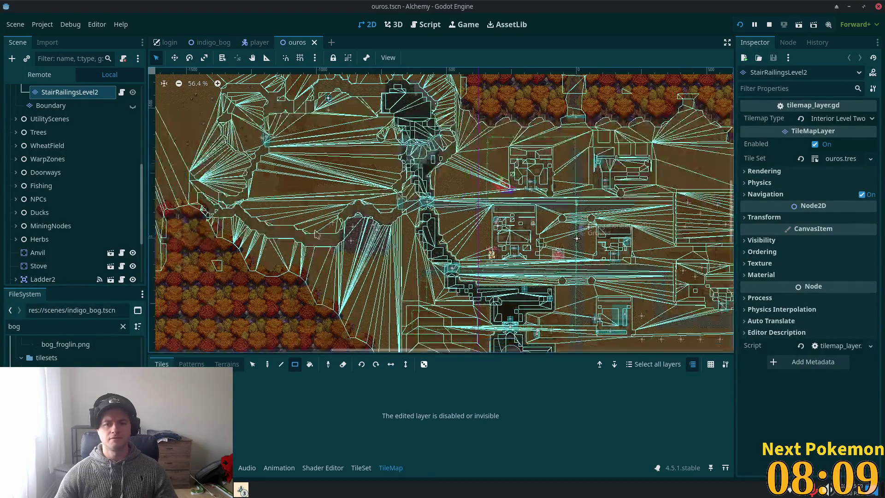
{"action": "scroll", "coordinate": [55, 221], "scroll_direction": "down", "scroll_amount": 5}
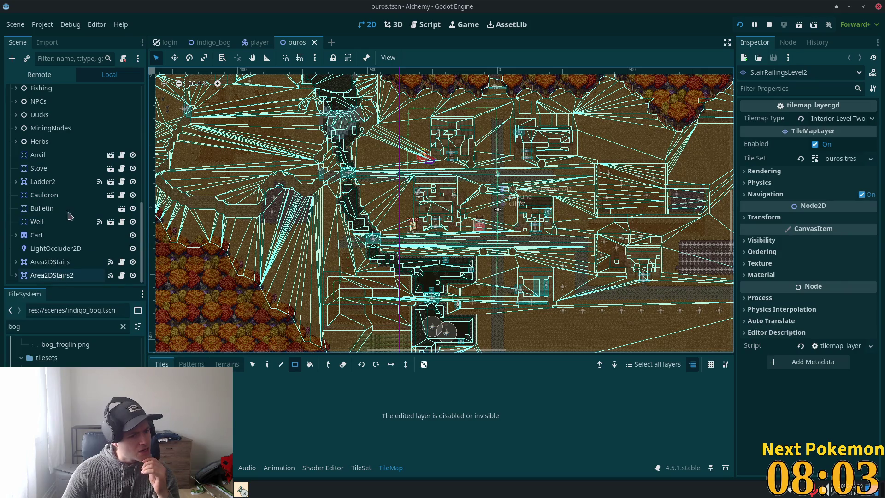
{"action": "scroll", "coordinate": [65, 203], "scroll_direction": "up", "scroll_amount": 10}
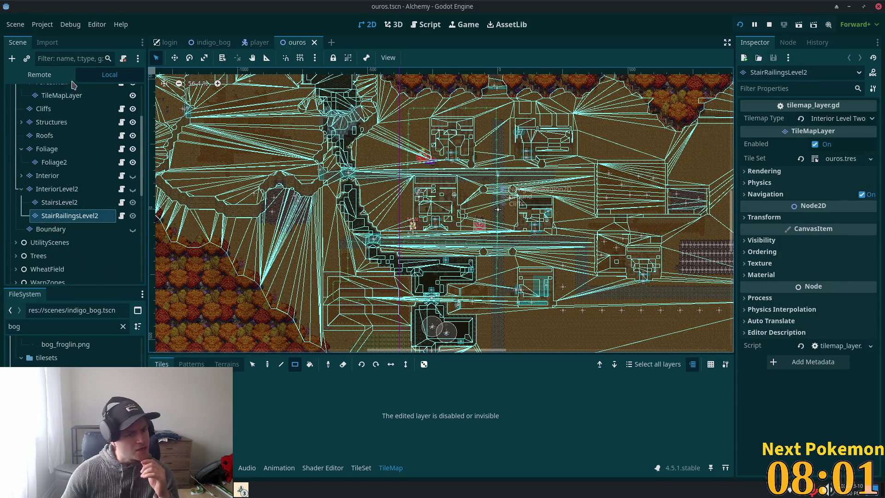
{"action": "left_click", "coordinate": [93, 60]}
{"action": "type", "text": "girl"}
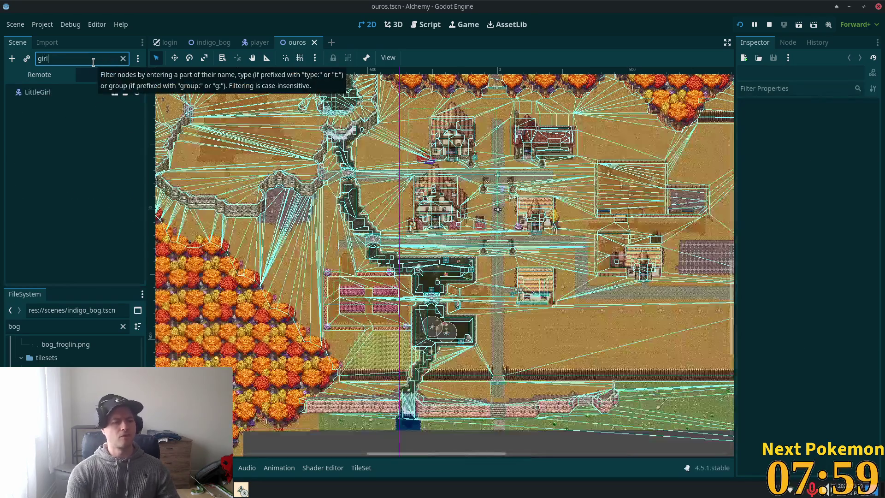
{"action": "key", "text": "Down"}
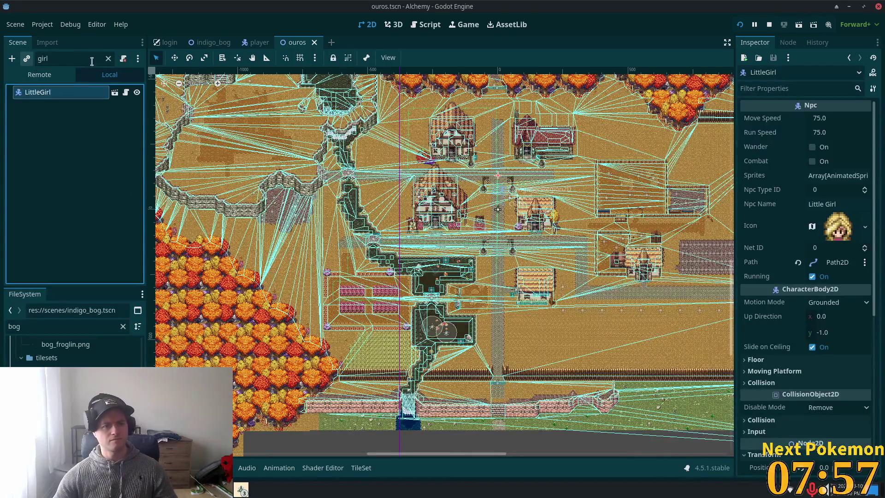
{"action": "left_click", "coordinate": [108, 59]}
Step: Expand UtilityScenes and NPCs, inspect LittleGirl's Path2D Curve2D points, then return to indigo_bog
{"action": "scroll", "coordinate": [98, 142], "scroll_direction": "down", "scroll_amount": 5}
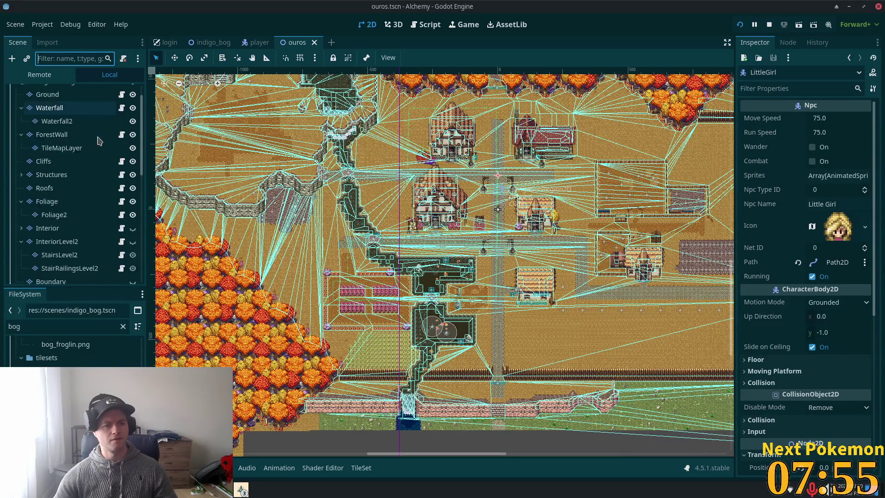
{"action": "scroll", "coordinate": [116, 213], "scroll_direction": "down", "scroll_amount": 3}
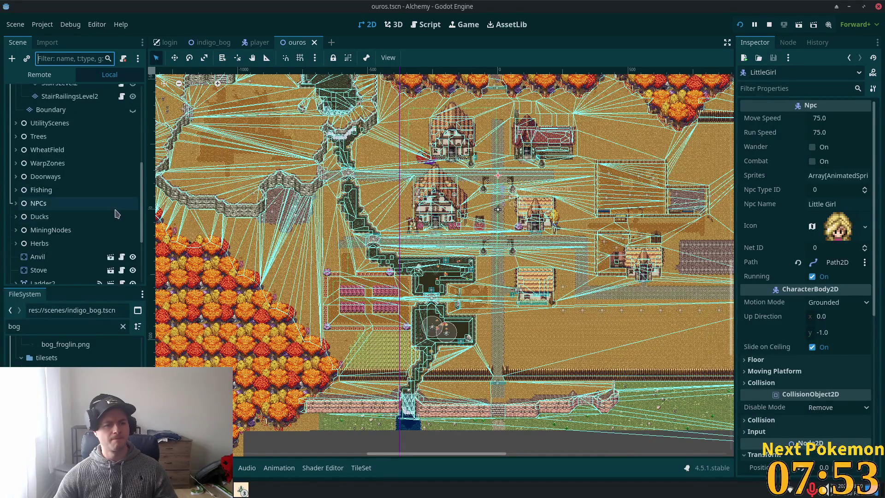
{"action": "double_click", "coordinate": [31, 123]}
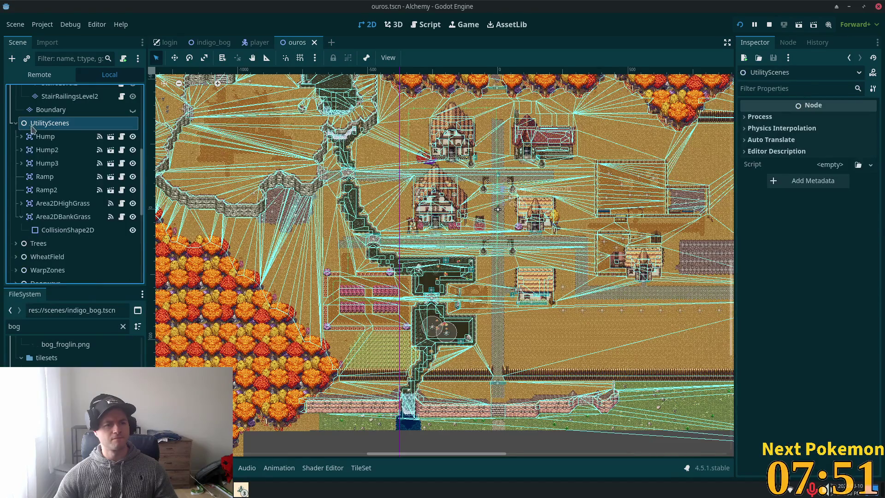
{"action": "scroll", "coordinate": [69, 194], "scroll_direction": "down", "scroll_amount": 3}
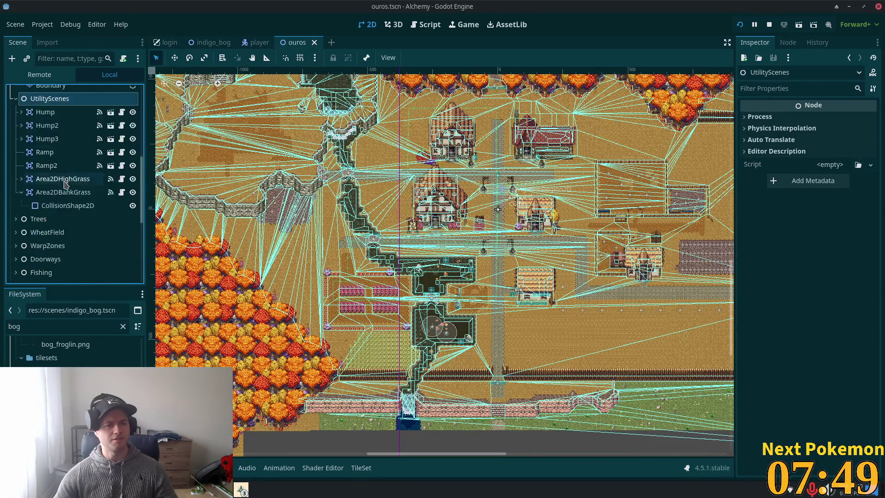
{"action": "scroll", "coordinate": [69, 203], "scroll_direction": "down", "scroll_amount": 3}
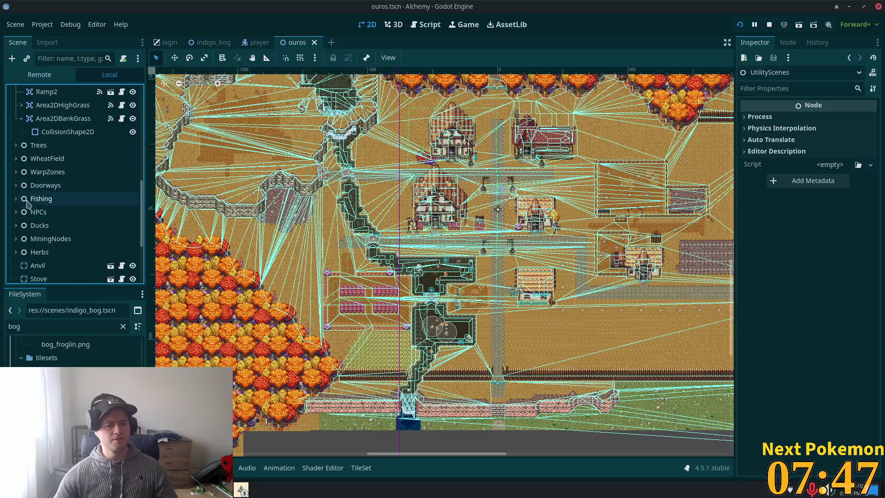
{"action": "left_click", "coordinate": [16, 212]}
{"action": "scroll", "coordinate": [55, 219], "scroll_direction": "down", "scroll_amount": 6}
{"action": "scroll", "coordinate": [60, 219], "scroll_direction": "down", "scroll_amount": 5}
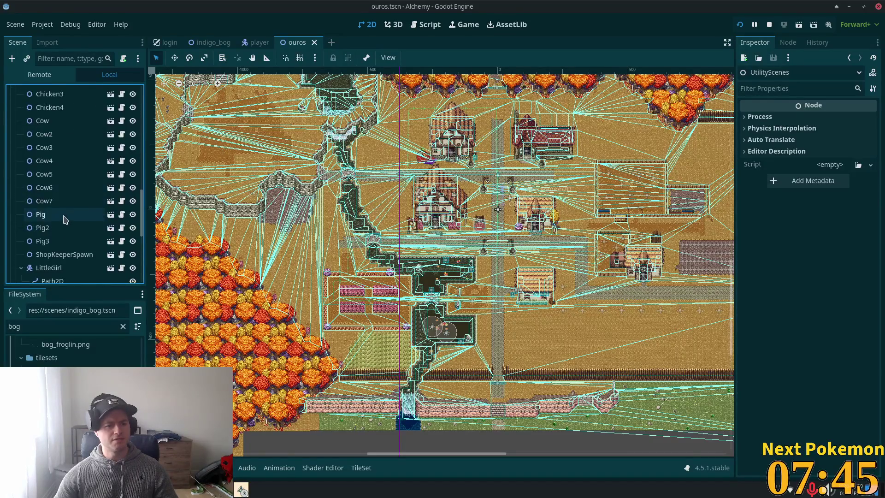
{"action": "scroll", "coordinate": [74, 258], "scroll_direction": "down", "scroll_amount": 3}
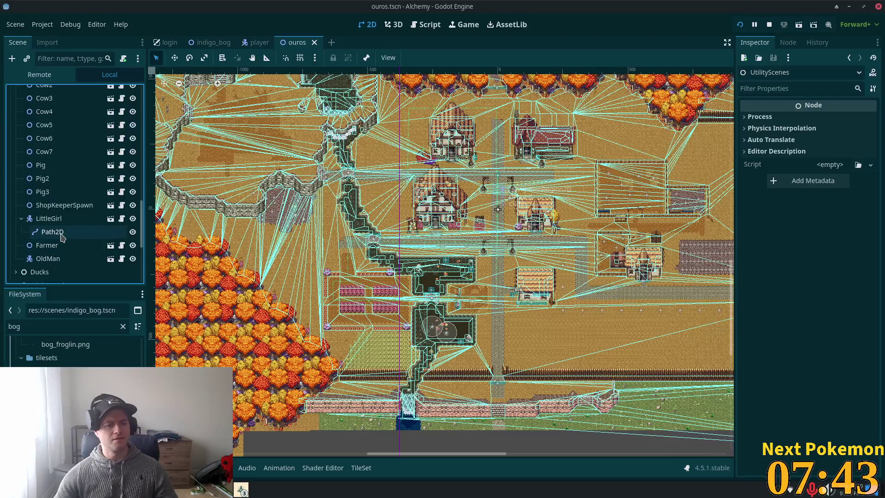
{"action": "left_click", "coordinate": [55, 231]}
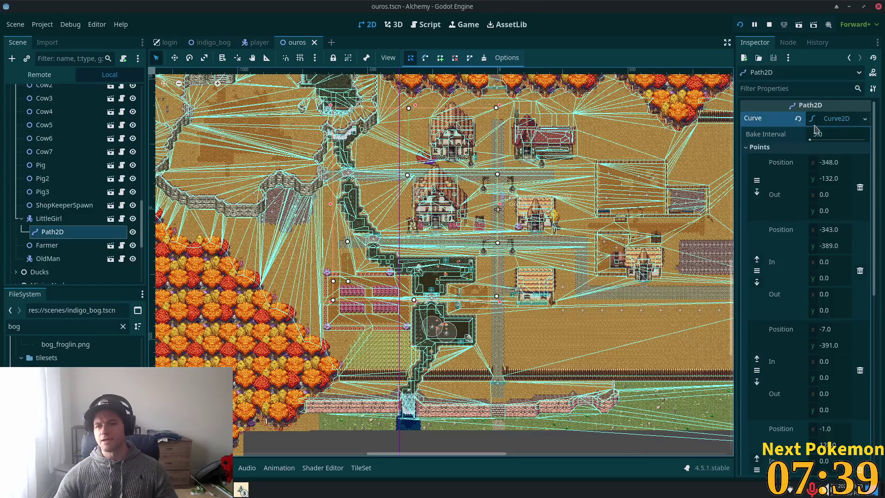
{"action": "left_click", "coordinate": [866, 120]}
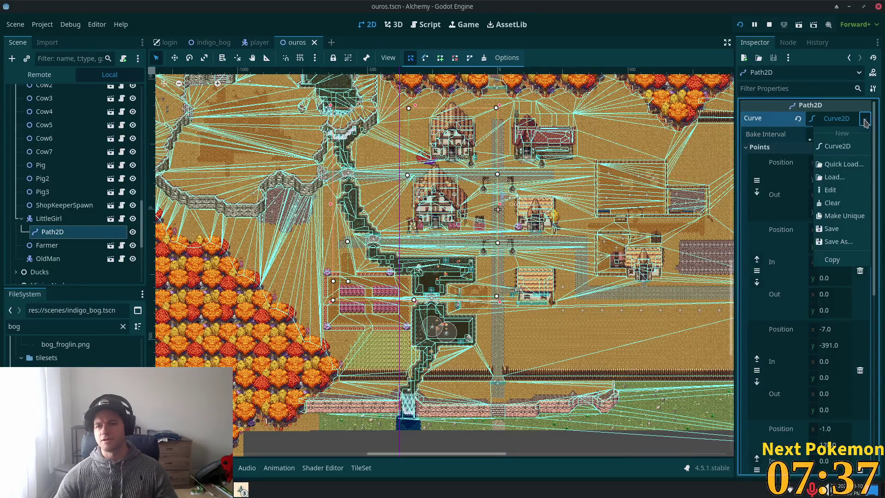
{"action": "scroll", "coordinate": [811, 244], "scroll_direction": "down", "scroll_amount": 5}
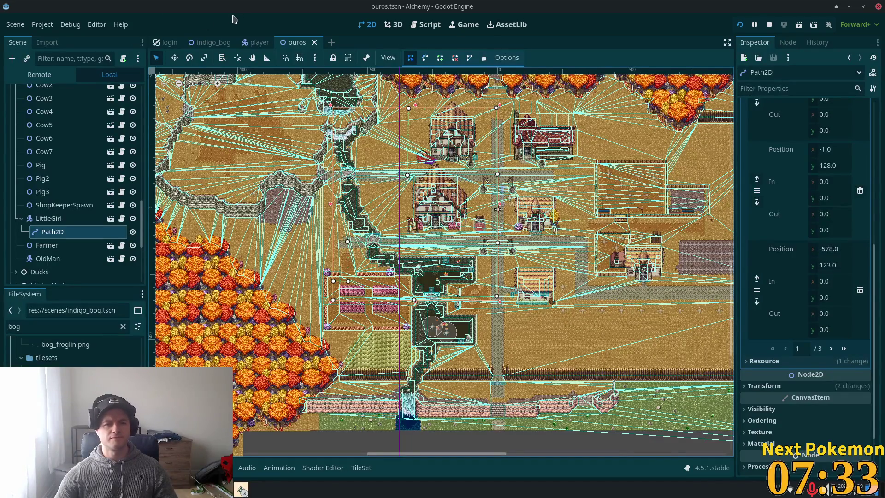
{"action": "left_click", "coordinate": [217, 43]}
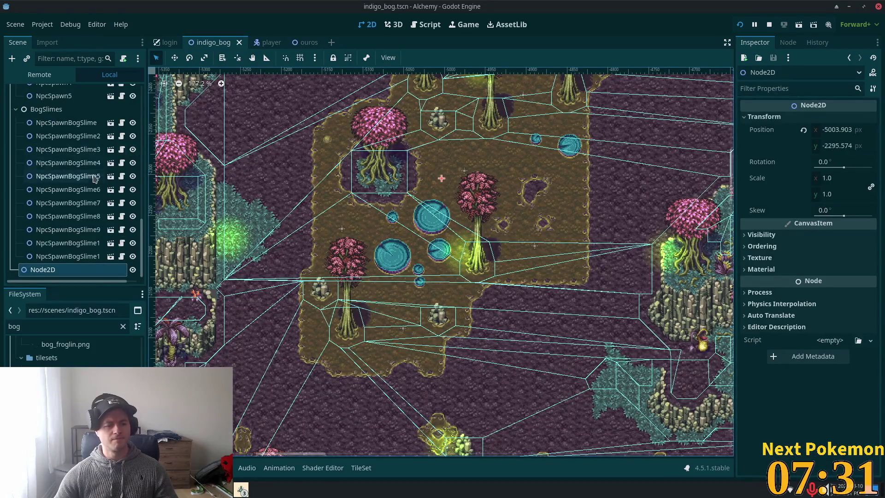
Step: Delete the leftover Node2D from the indigo_bog scene
{"action": "left_click", "coordinate": [80, 215]}
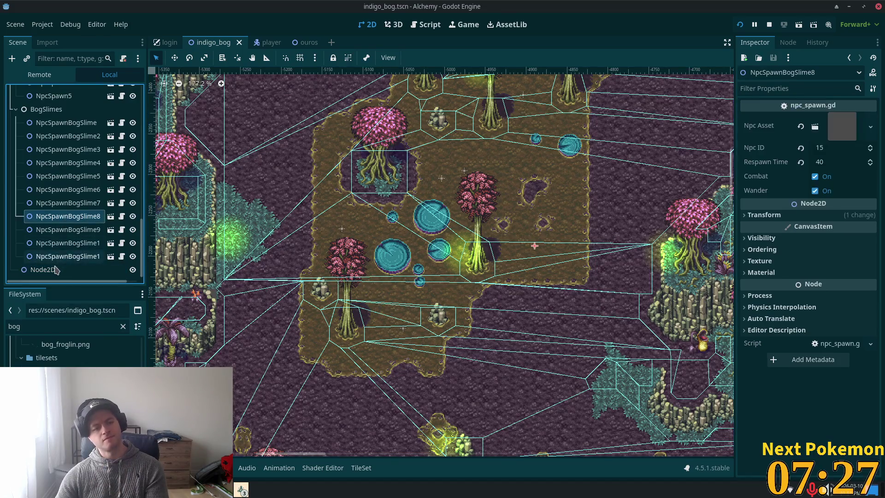
{"action": "left_click", "coordinate": [62, 271]}
{"action": "key", "text": "Delete"}
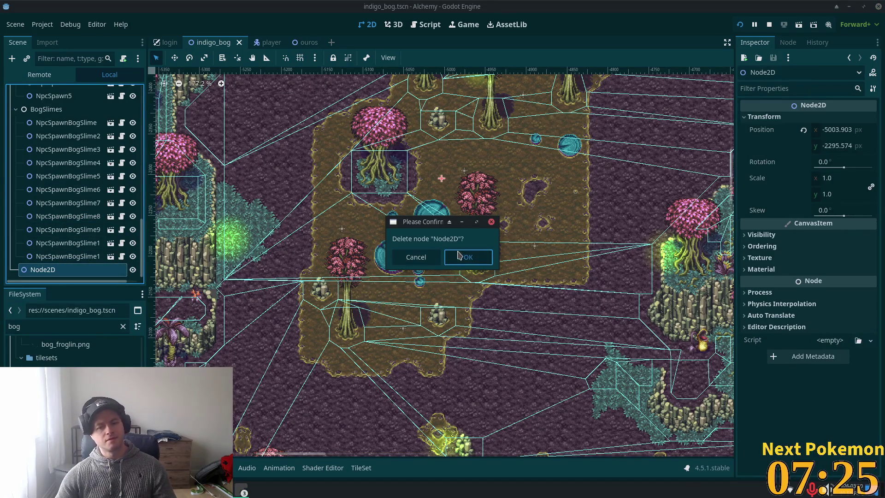
{"action": "left_click", "coordinate": [457, 256]}
Step: Collapse BogSlimes, UtilityNodes, BogCaveExit, SunkenPassExit and VerdigrisMeadowsExit in the Scene tree
{"action": "left_click", "coordinate": [16, 123]}
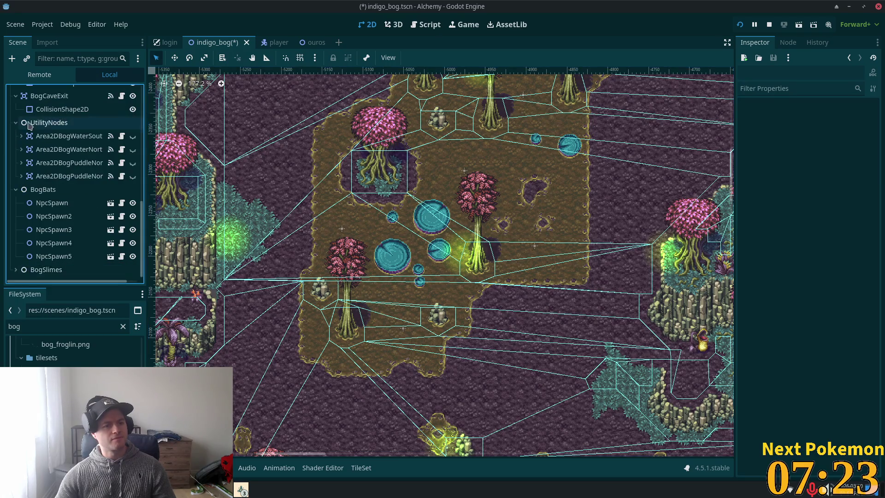
{"action": "left_click", "coordinate": [15, 123]}
{"action": "left_click", "coordinate": [16, 155]}
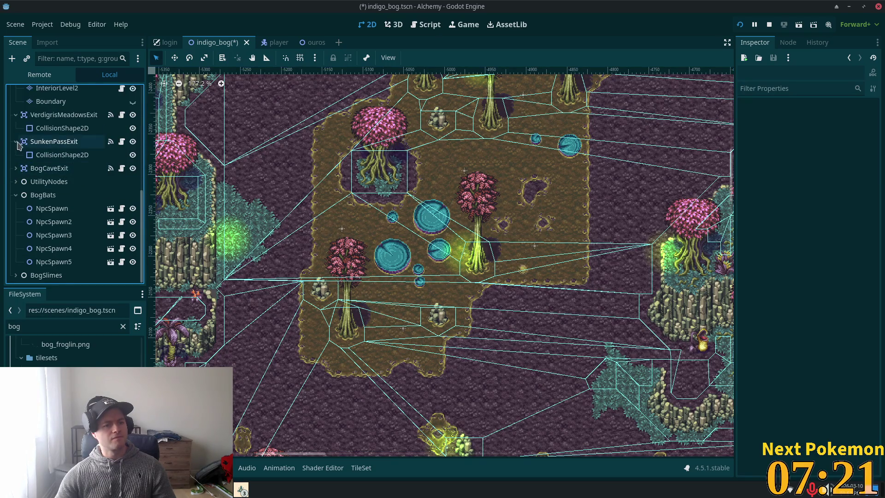
{"action": "left_click", "coordinate": [15, 141]}
{"action": "left_click", "coordinate": [16, 127]}
{"action": "scroll", "coordinate": [19, 134], "scroll_direction": "up", "scroll_amount": 3}
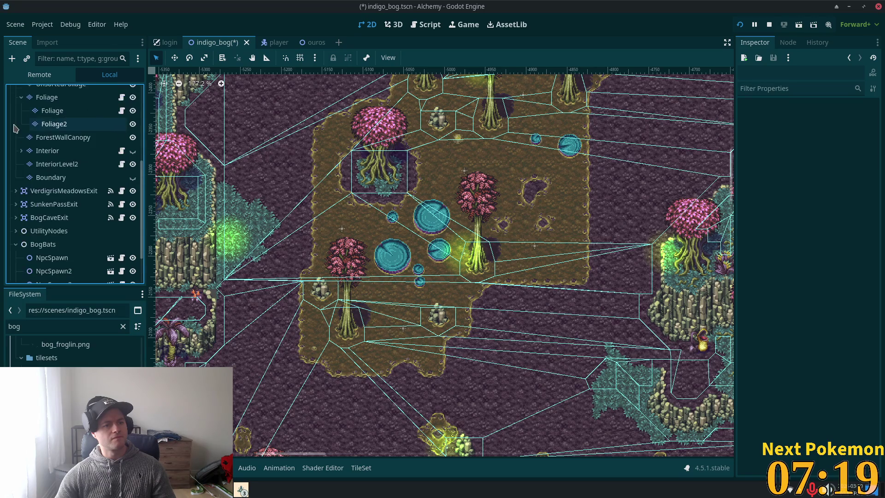
{"action": "scroll", "coordinate": [19, 138], "scroll_direction": "up", "scroll_amount": 3}
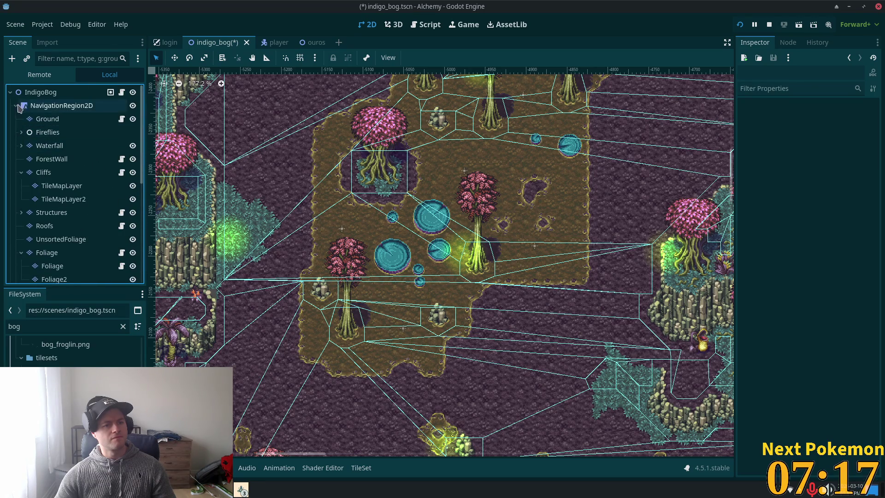
Step: Collapse NavigationRegion2D and add a Path2D child under the IndigoBog root node
{"action": "left_click", "coordinate": [16, 106]}
{"action": "left_click", "coordinate": [65, 92]}
{"action": "key", "text": "ctrl+a"}
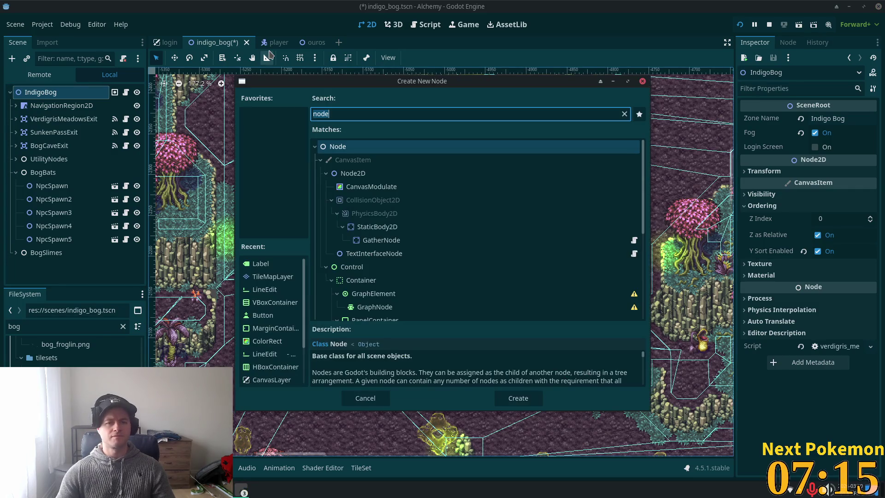
{"action": "type", "text": "path"}
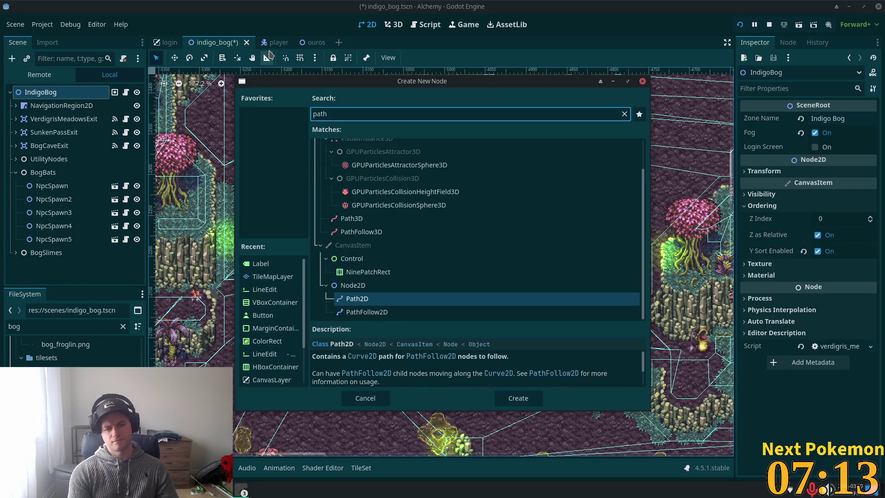
{"action": "key", "text": "Return"}
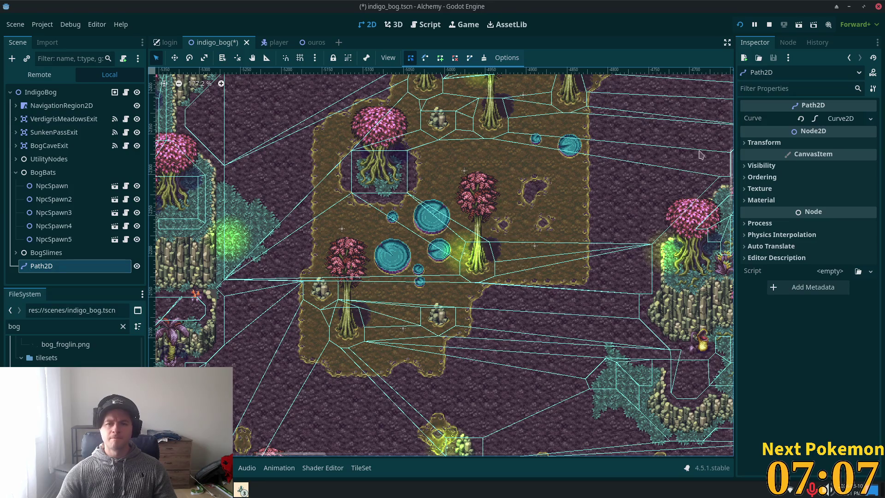
Step: Zoom out over the bog map and switch the Path2D toolbar to Add Point mode
{"action": "scroll", "coordinate": [460, 200], "scroll_direction": "down", "scroll_amount": 2}
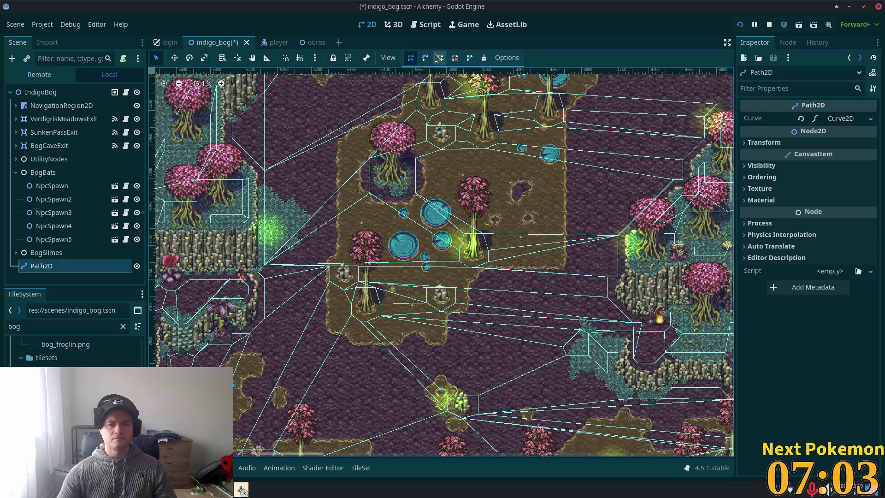
{"action": "left_click", "coordinate": [439, 60]}
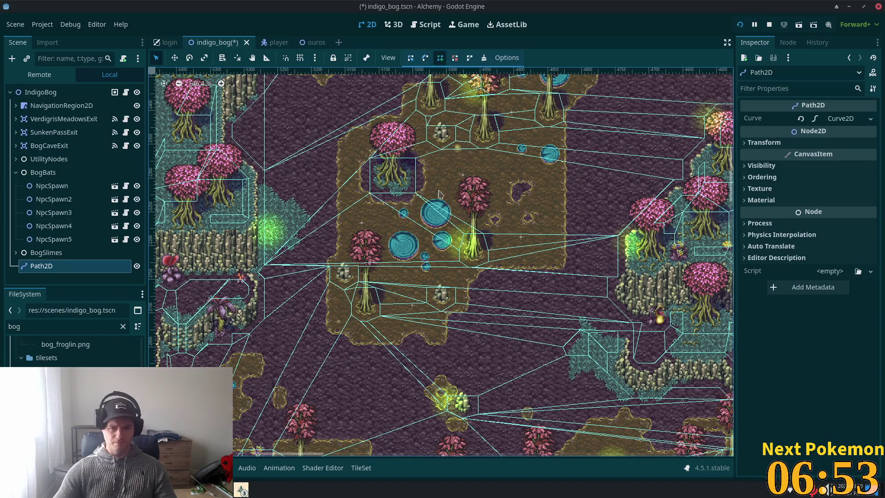
{"action": "scroll", "coordinate": [518, 165], "scroll_direction": "down", "scroll_amount": 3}
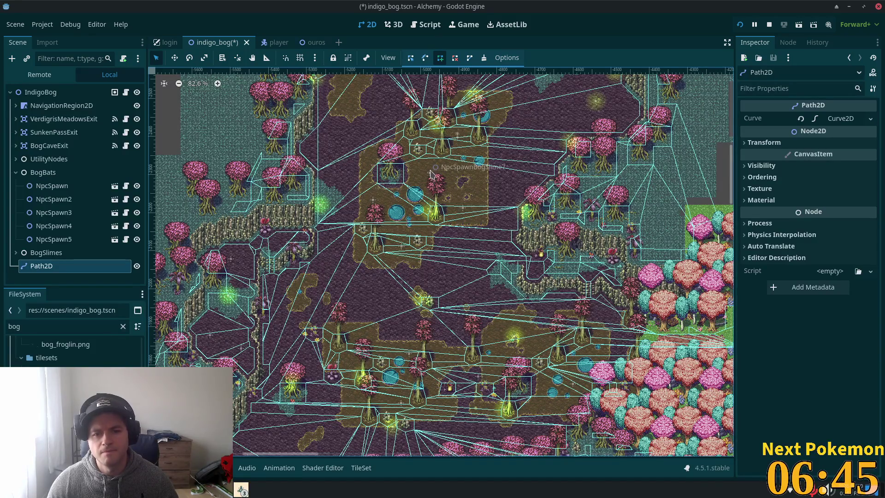
Step: Place seven Path2D points looping from the clearing down and back around the bog
{"action": "left_click", "coordinate": [430, 174]}
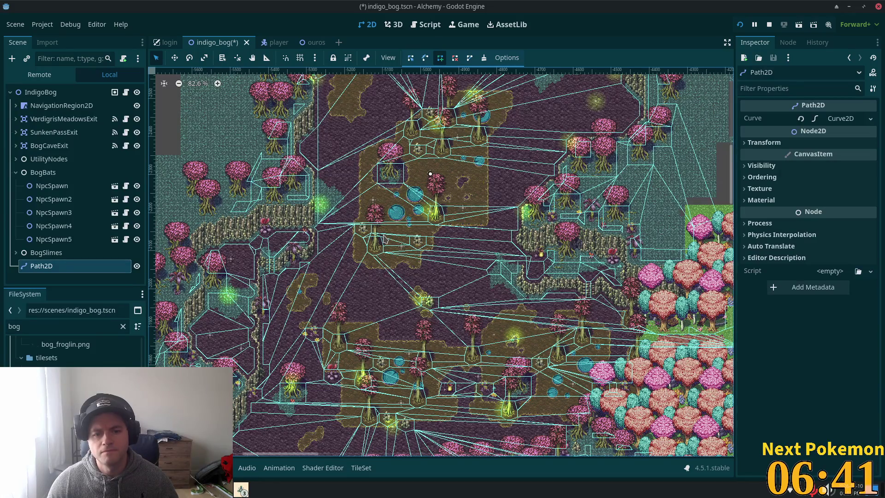
{"action": "left_click", "coordinate": [383, 235]}
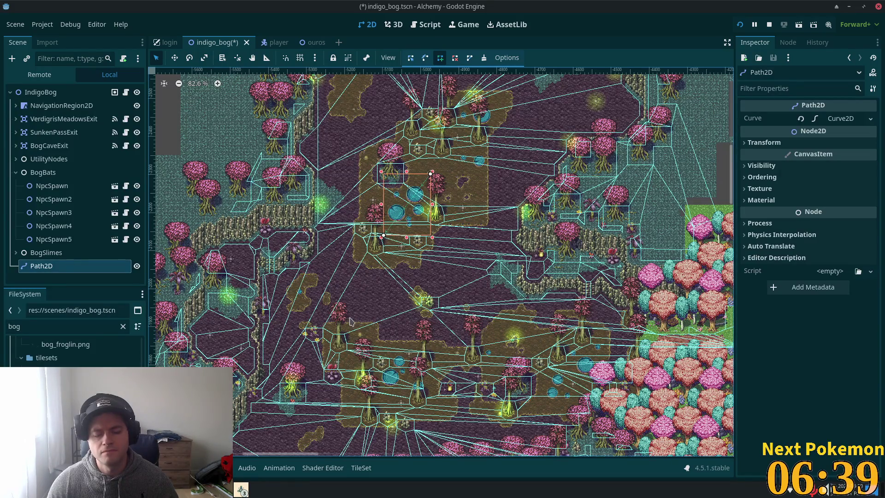
{"action": "left_click", "coordinate": [350, 317]}
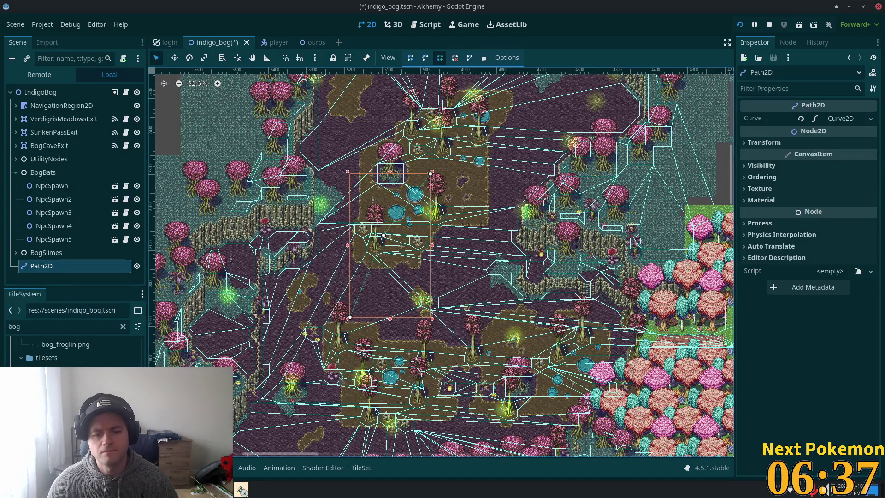
{"action": "left_click", "coordinate": [336, 388]}
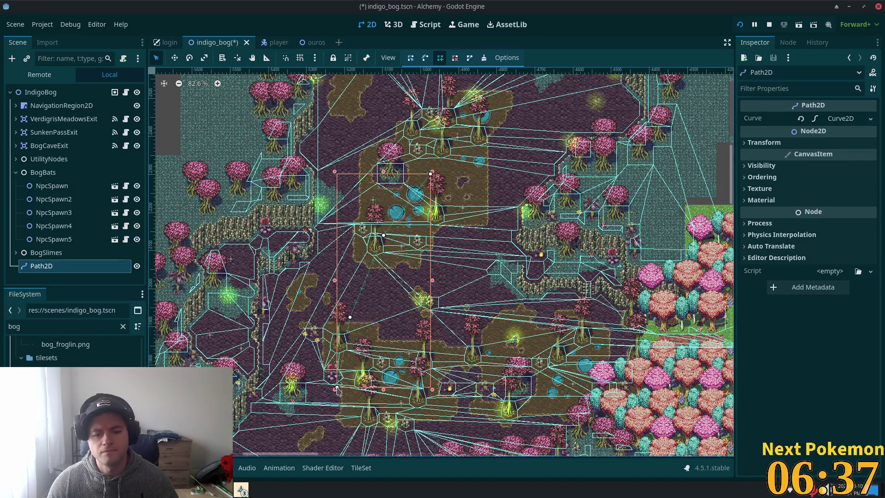
{"action": "left_click", "coordinate": [459, 420]}
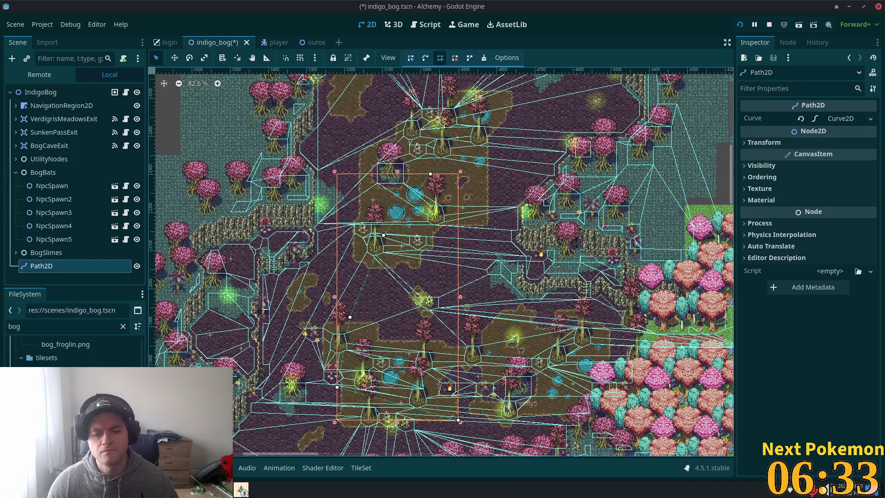
{"action": "left_click", "coordinate": [501, 365]}
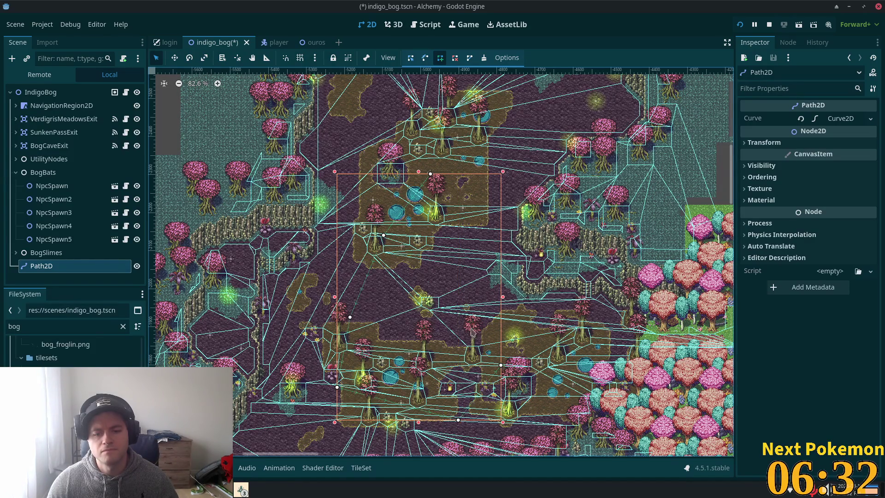
{"action": "left_click", "coordinate": [467, 270]}
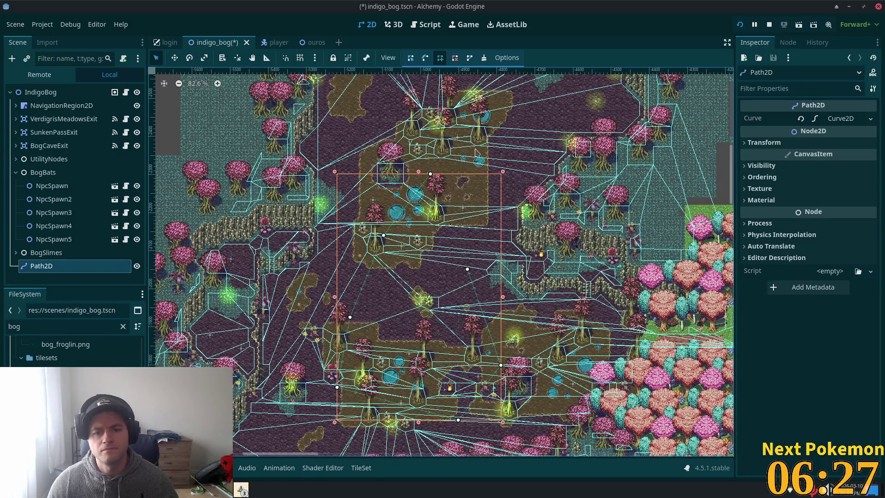
Step: Nudge one path point upward, add a final point near the clearing's top, and save
{"action": "scroll", "coordinate": [502, 175], "scroll_direction": "down", "scroll_amount": 1}
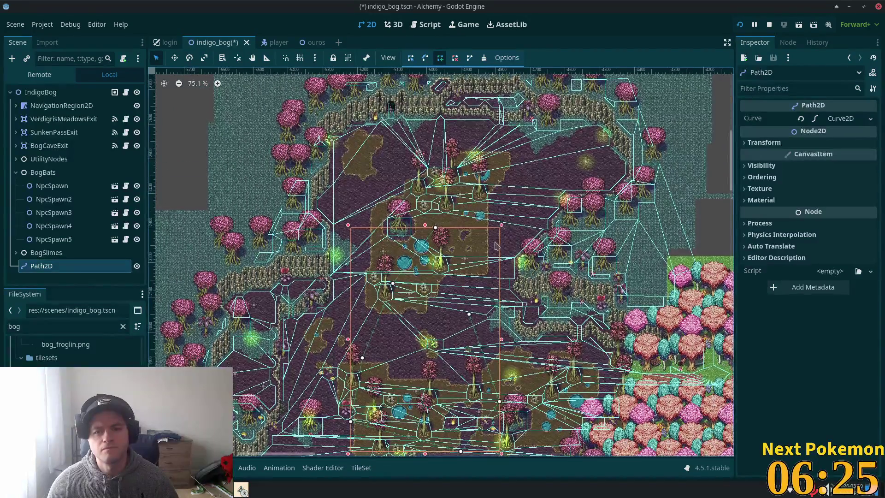
{"action": "left_click_drag", "start_coordinate": [510, 219], "coordinate": [514, 213]}
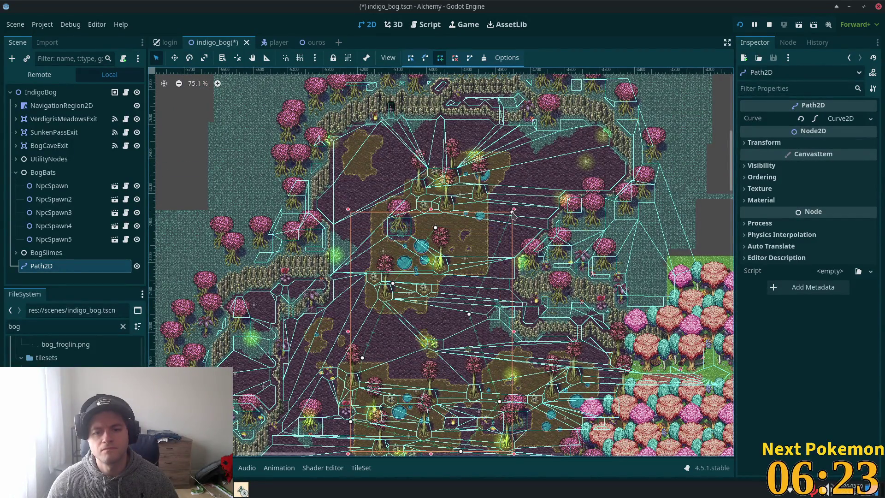
{"action": "left_click", "coordinate": [484, 164]}
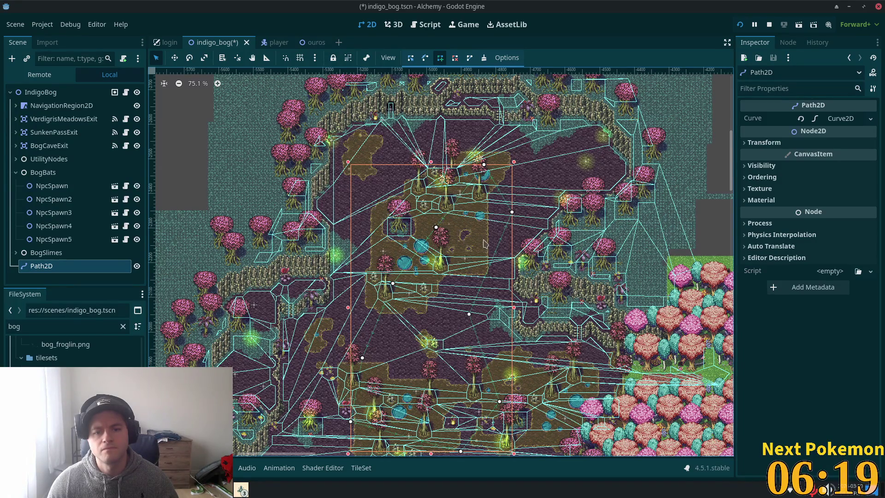
{"action": "scroll", "coordinate": [446, 234], "scroll_direction": "up", "scroll_amount": 6}
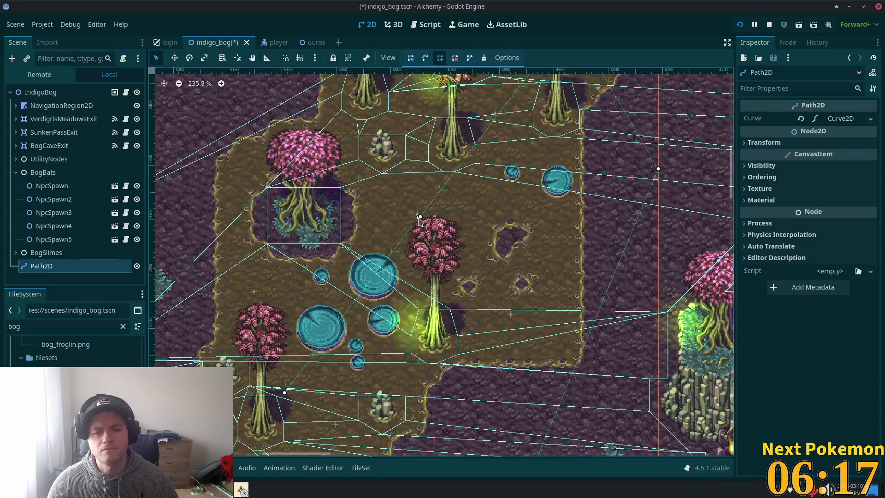
{"action": "scroll", "coordinate": [419, 220], "scroll_direction": "up", "scroll_amount": 4}
{"action": "scroll", "coordinate": [419, 221], "scroll_direction": "up", "scroll_amount": 6}
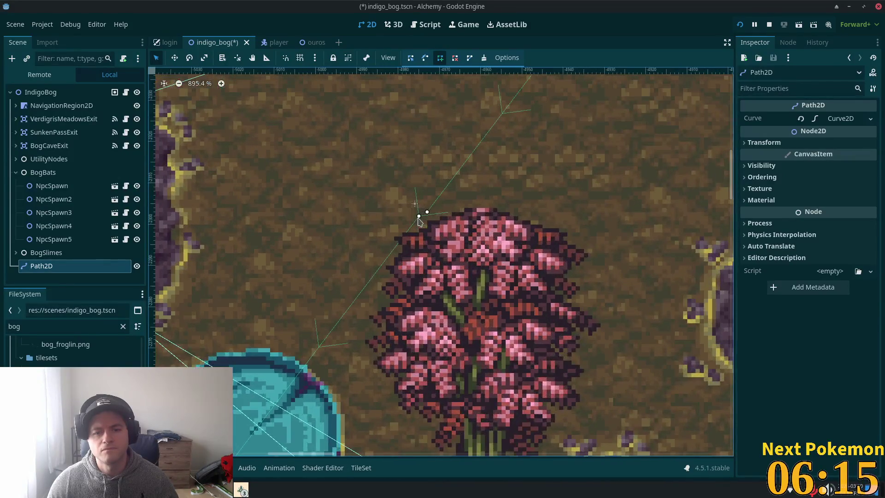
{"action": "scroll", "coordinate": [435, 229], "scroll_direction": "down", "scroll_amount": 9}
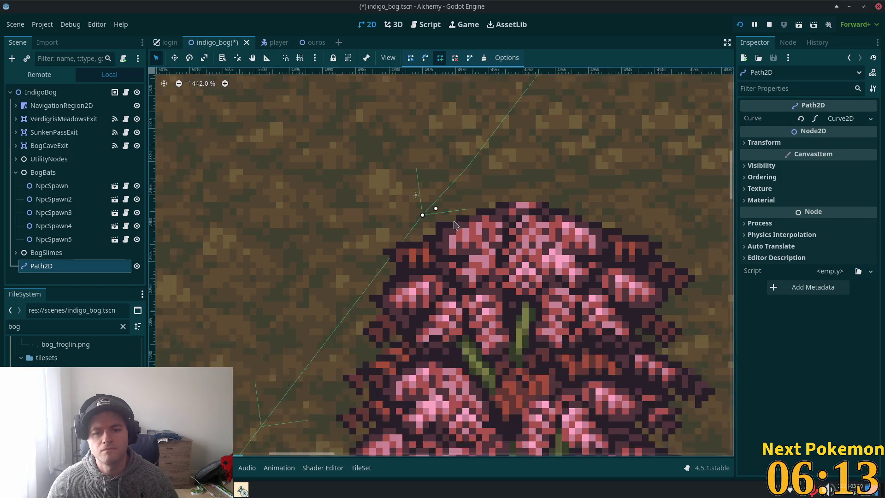
{"action": "scroll", "coordinate": [449, 232], "scroll_direction": "down", "scroll_amount": 6}
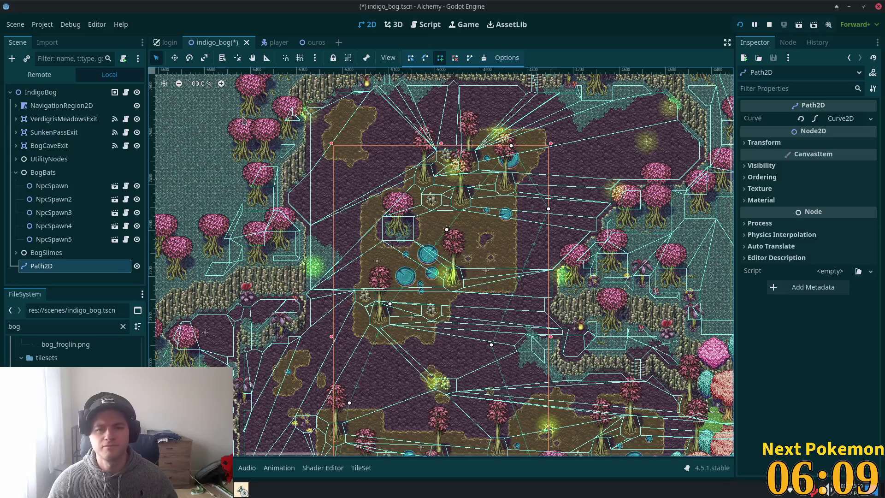
{"action": "key", "text": "ctrl+s"}
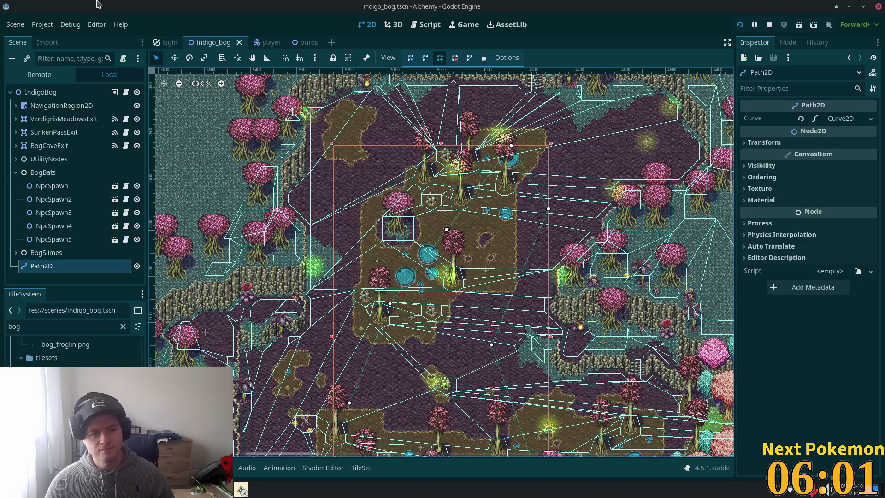
Step: Open the IndigoBog root's script, verdigris_meadows.gd, in the Script editor
{"action": "left_click", "coordinate": [127, 92]}
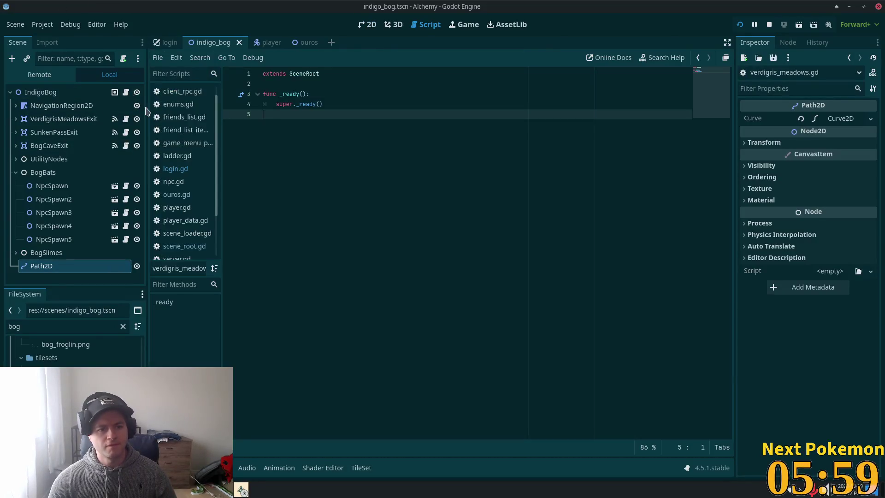
{"action": "left_click", "coordinate": [294, 73], "text": "ctrl"}
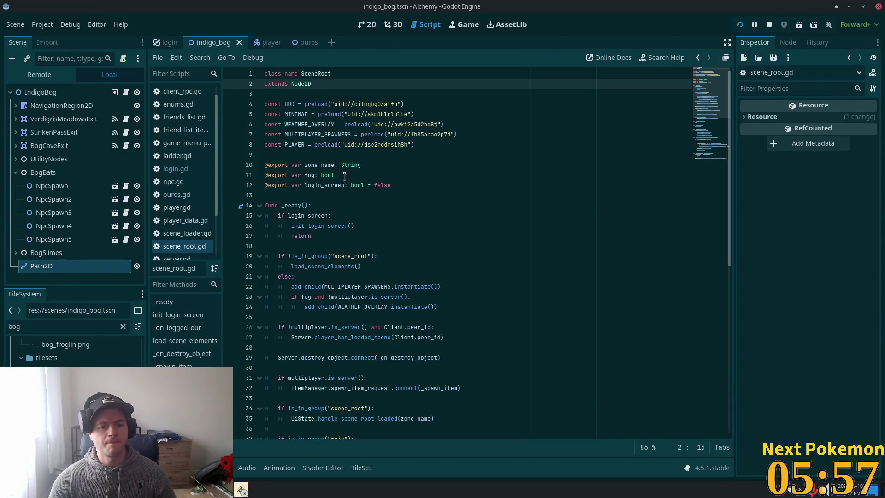
{"action": "left_click", "coordinate": [363, 176]}
{"action": "left_click", "coordinate": [393, 187]}
{"action": "key", "text": "Return"}
{"action": "type", "text": "@export "}
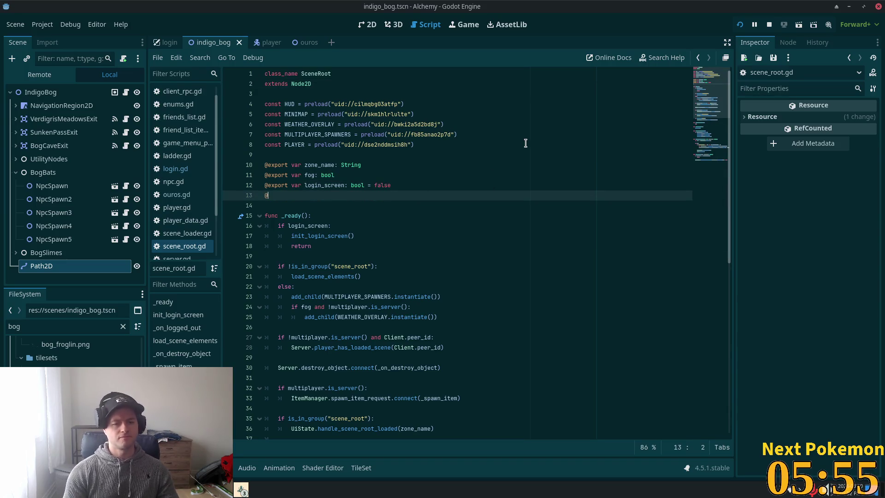
{"action": "type", "text": "var l"}
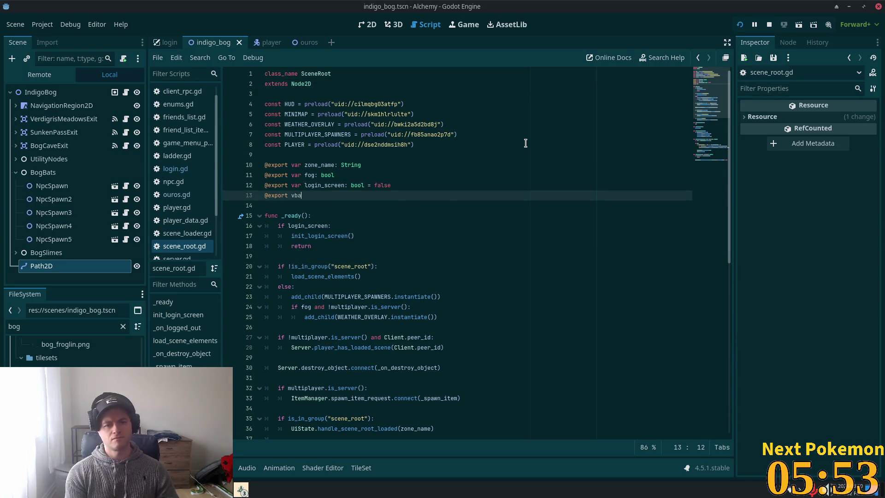
{"action": "type", "text": "ogin_scr"}
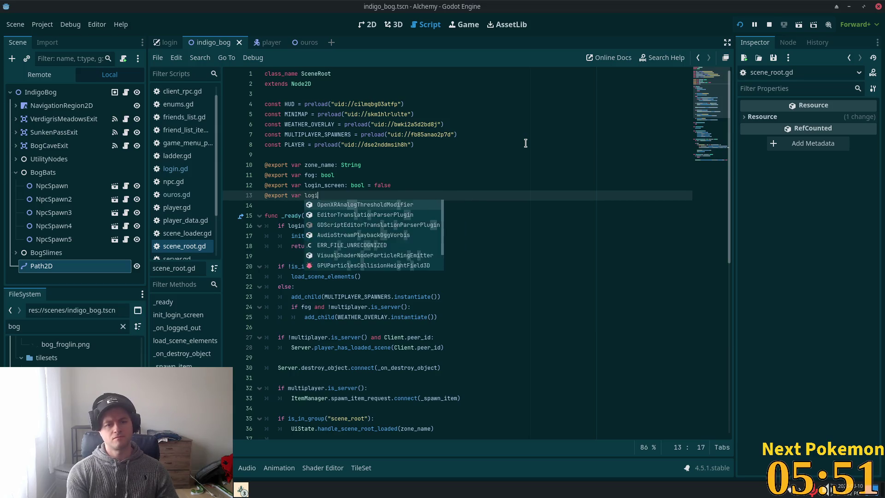
{"action": "type", "text": "een_"}
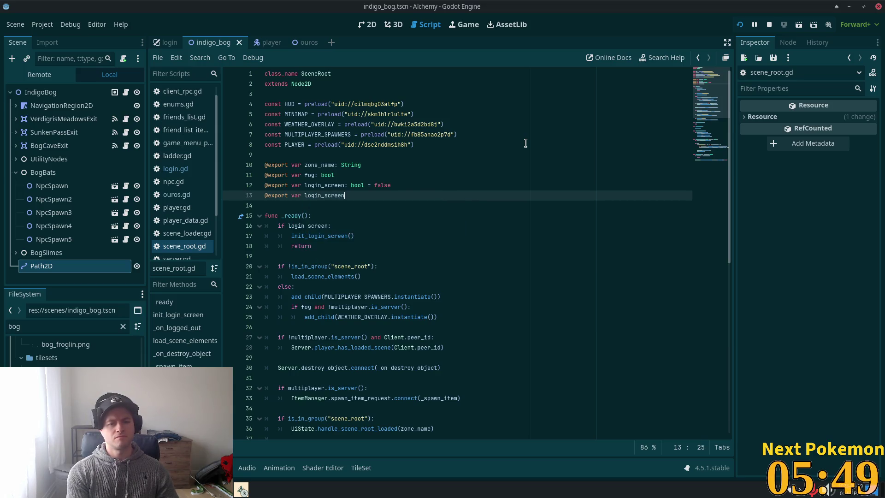
{"action": "type", "text": "path"}
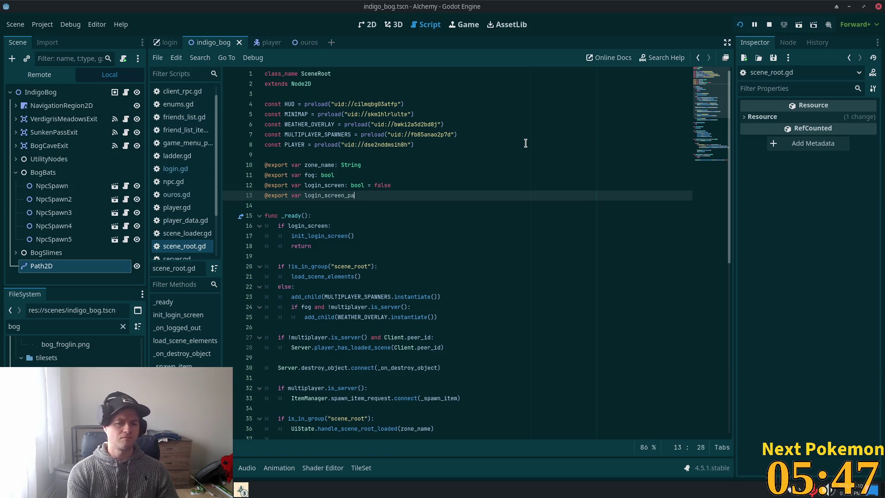
{"action": "type", "text": ": Path2d"}
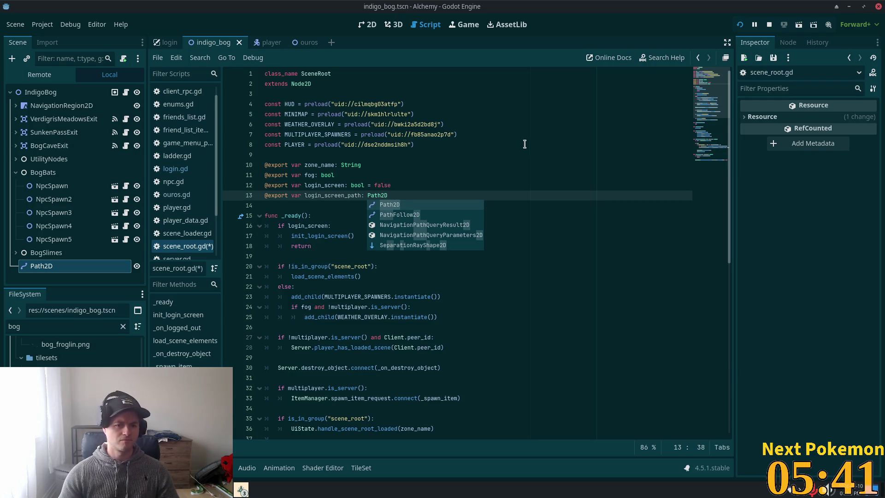
{"action": "key", "text": "ctrl+s"}
{"action": "left_click", "coordinate": [517, 154]}
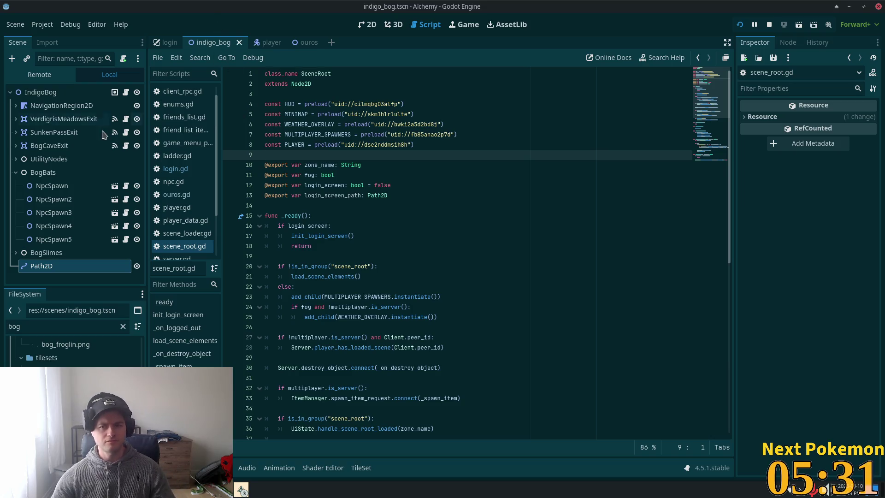
Step: Point IndigoBog's Login Screen Path at the bog's Path2D node and save the indigo_bog scene
{"action": "left_click", "coordinate": [67, 97]}
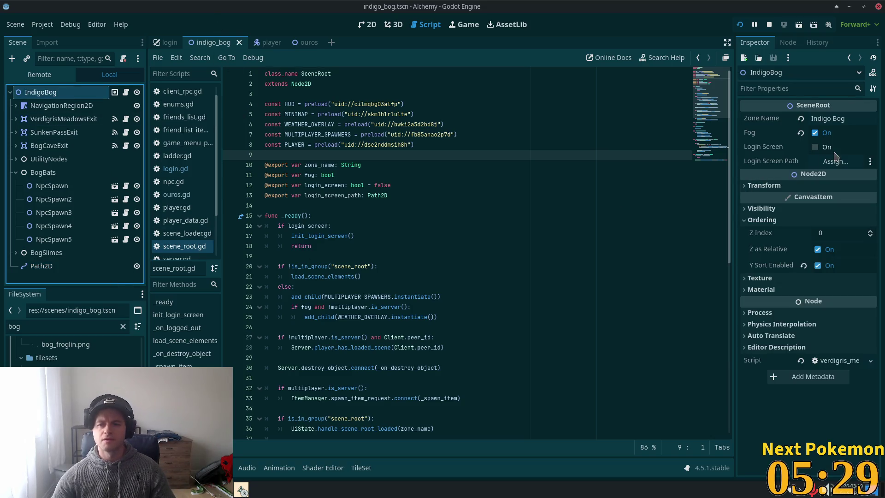
{"action": "left_click_drag", "start_coordinate": [35, 267], "coordinate": [837, 163]}
{"action": "key", "text": "ctrl+s"}
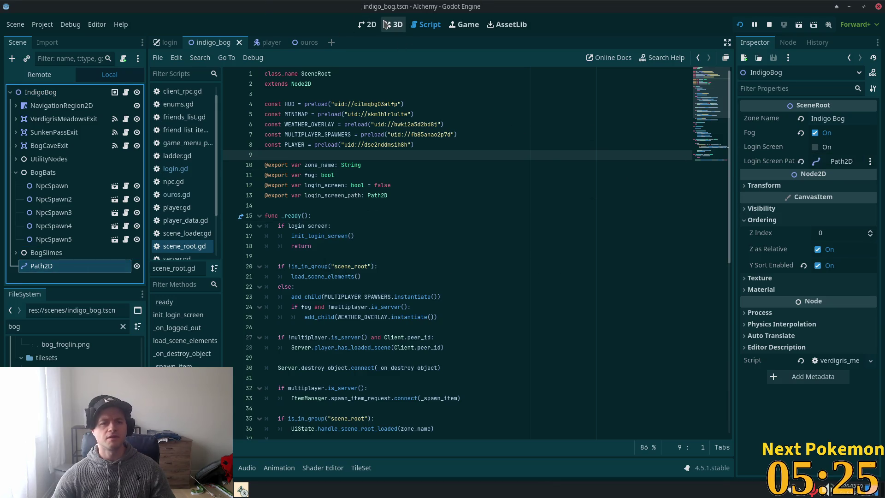
{"action": "key", "text": "ctrl+shift+o"}
Step: Open little_girl.tscn and its npc.gd script, reviewing the exported path and running variables
{"action": "type", "text": "little_"}
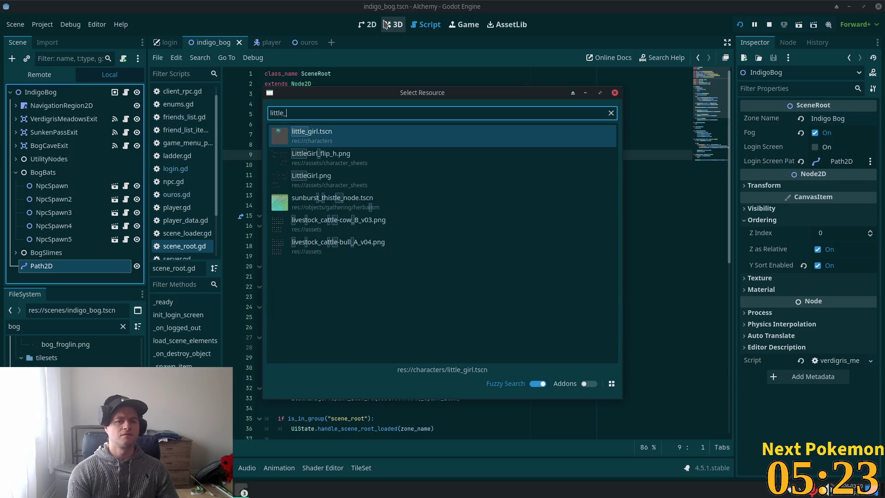
{"action": "key", "text": "Return"}
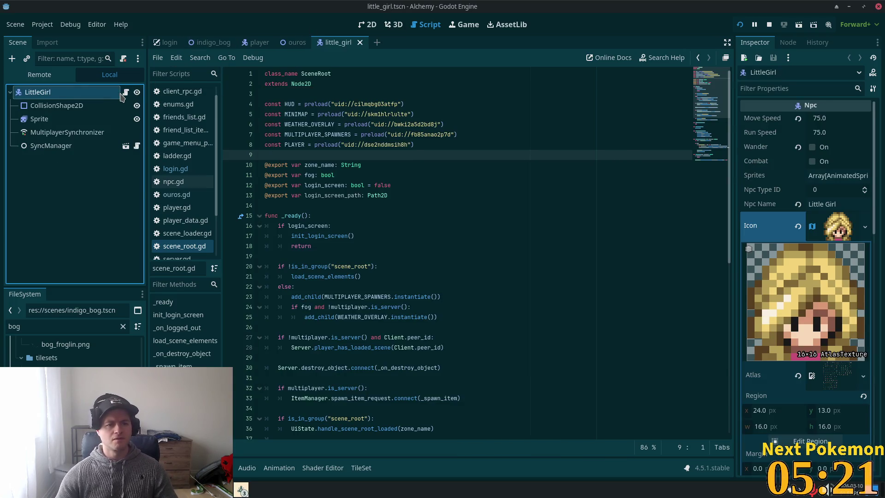
{"action": "left_click", "coordinate": [126, 93]}
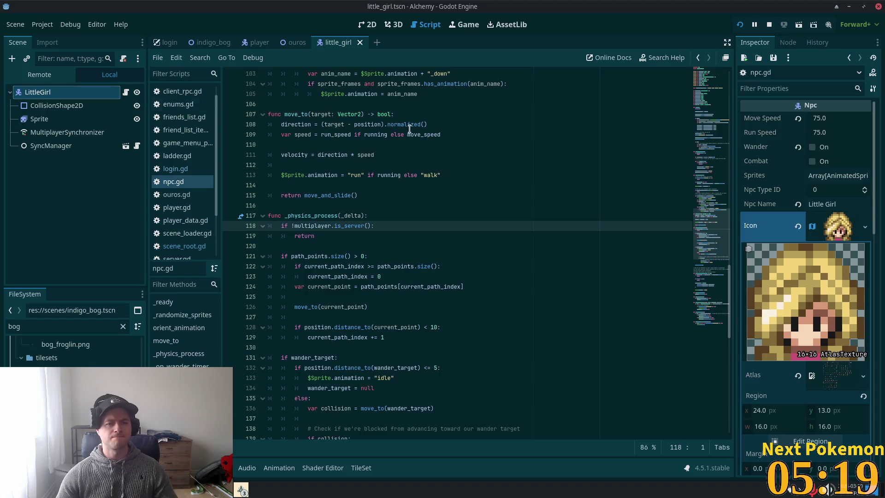
{"action": "scroll", "coordinate": [732, 200], "scroll_direction": "up", "scroll_amount": 1}
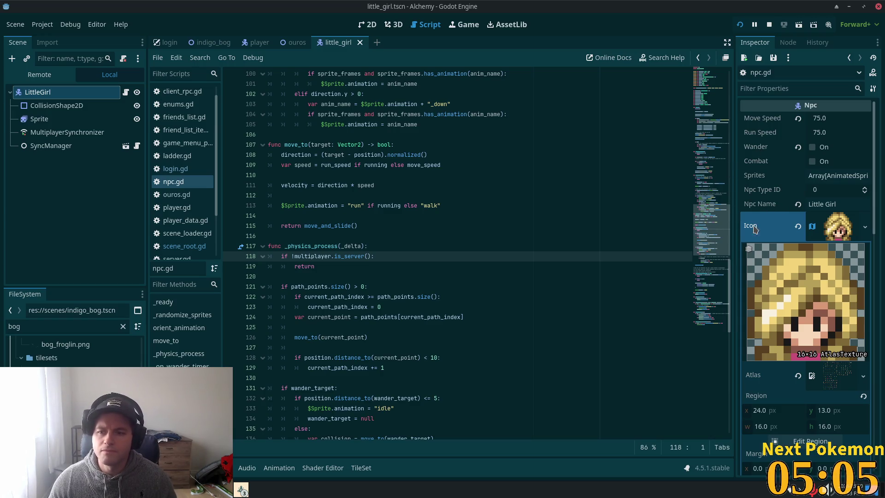
{"action": "scroll", "coordinate": [846, 296], "scroll_direction": "down", "scroll_amount": 5}
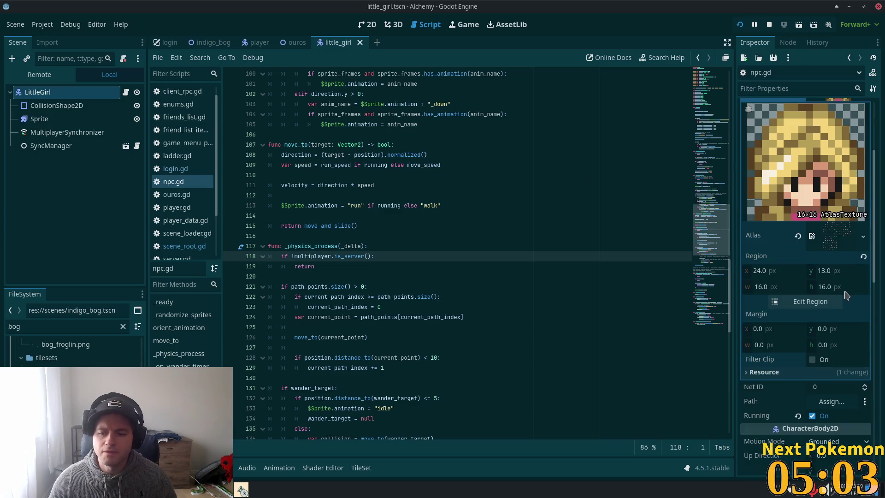
{"action": "scroll", "coordinate": [846, 296], "scroll_direction": "down", "scroll_amount": 2}
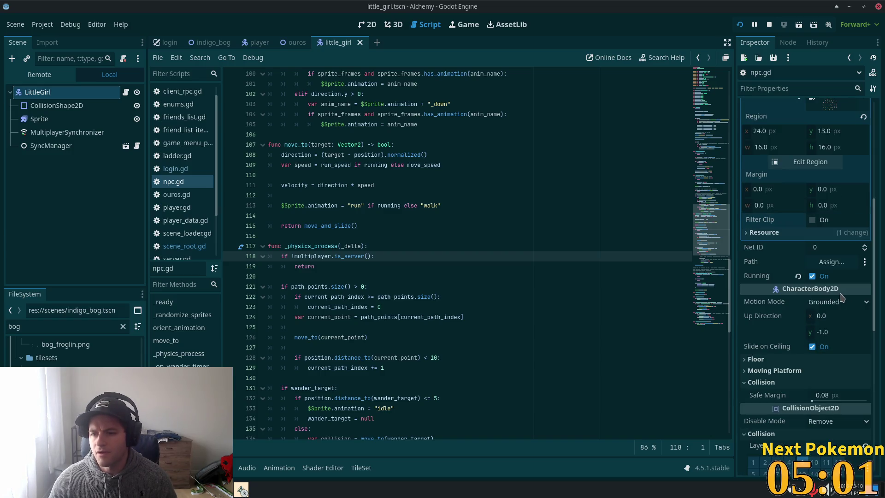
{"action": "scroll", "coordinate": [565, 217], "scroll_direction": "up", "scroll_amount": 20}
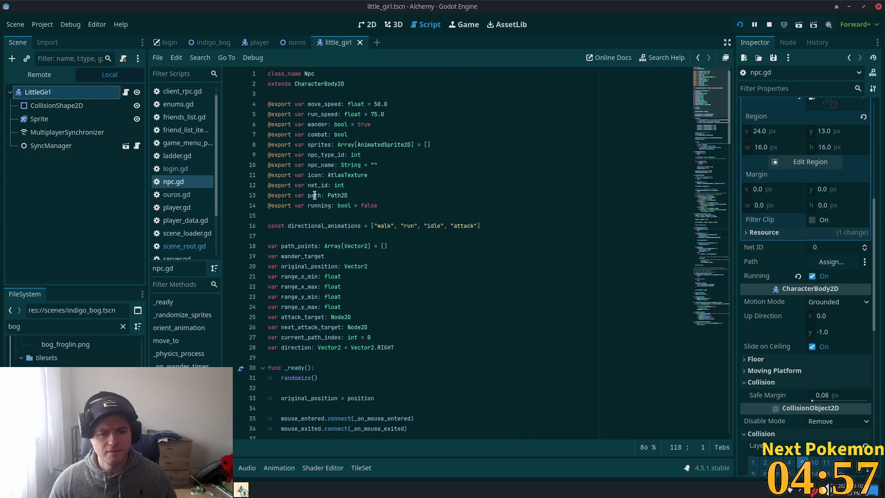
Step: Search npc.gd for 'path' and step through the matches to the 'if path:' block
{"action": "double_click", "coordinate": [314, 195]}
{"action": "key", "text": "ctrl+f"}
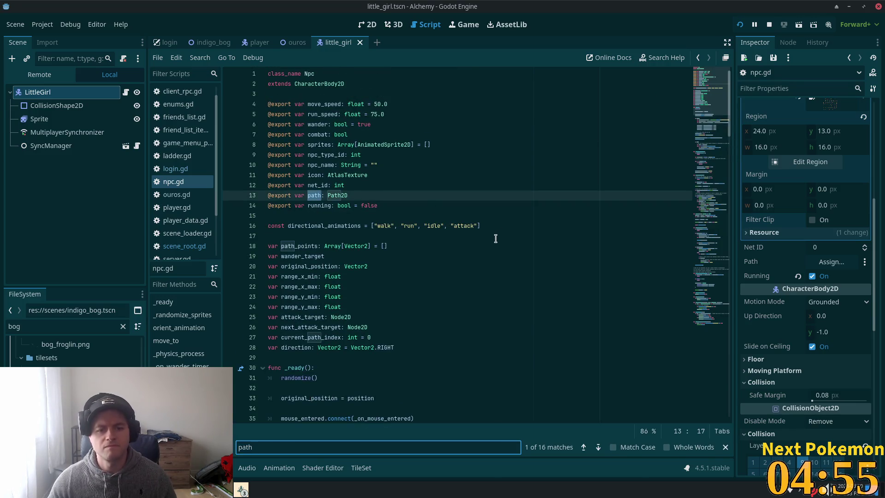
{"action": "key", "text": "Return"}
{"action": "key", "text": "Return"}
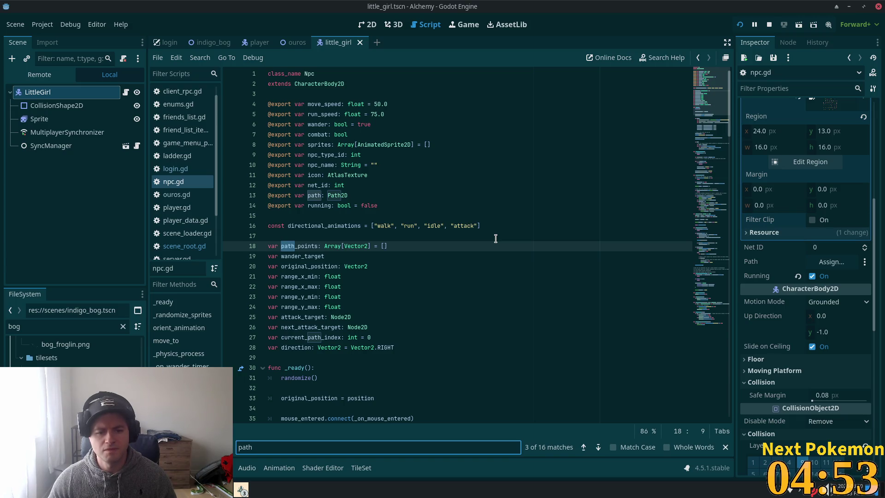
{"action": "key", "text": "Return"}
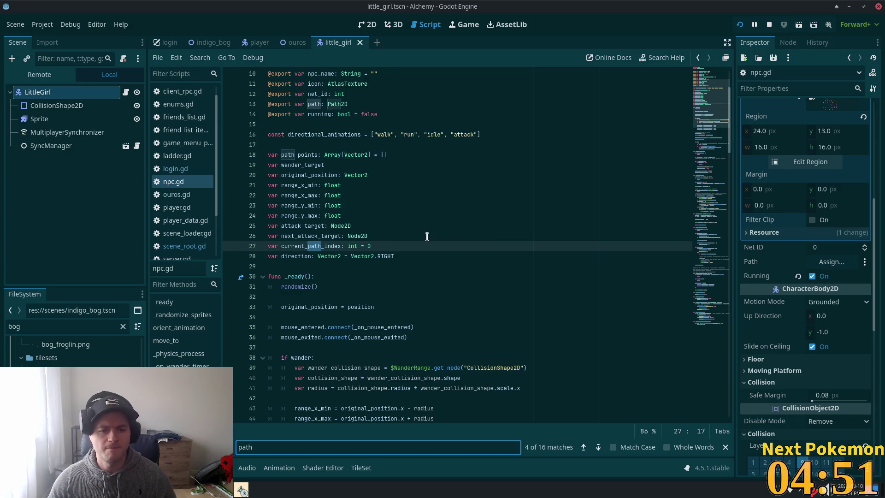
{"action": "key", "text": "Return"}
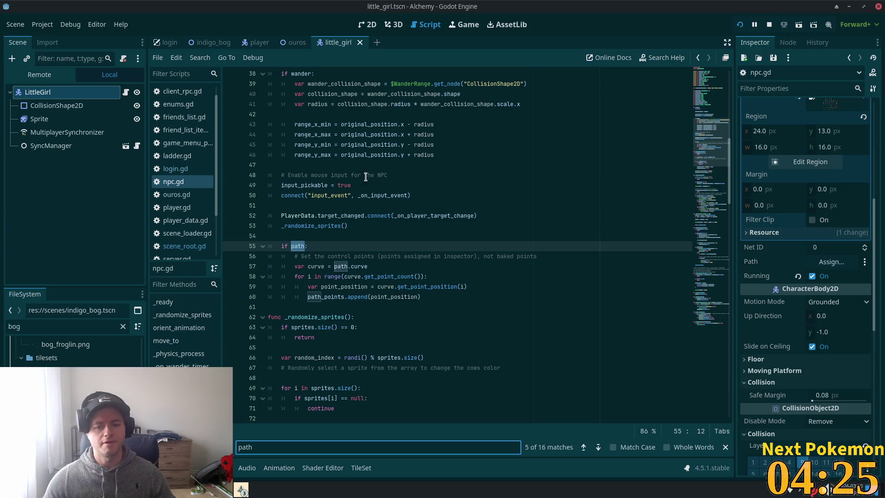
Step: Select lines 55–60, the block copying the Path2D curve points into path_points
{"action": "mouse_move", "coordinate": [435, 296]}
{"action": "left_mouse_down"}
{"action": "mouse_move", "coordinate": [323, 268]}
{"action": "mouse_move", "coordinate": [275, 237]}
{"action": "mouse_move", "coordinate": [281, 246]}
{"action": "left_mouse_up"}
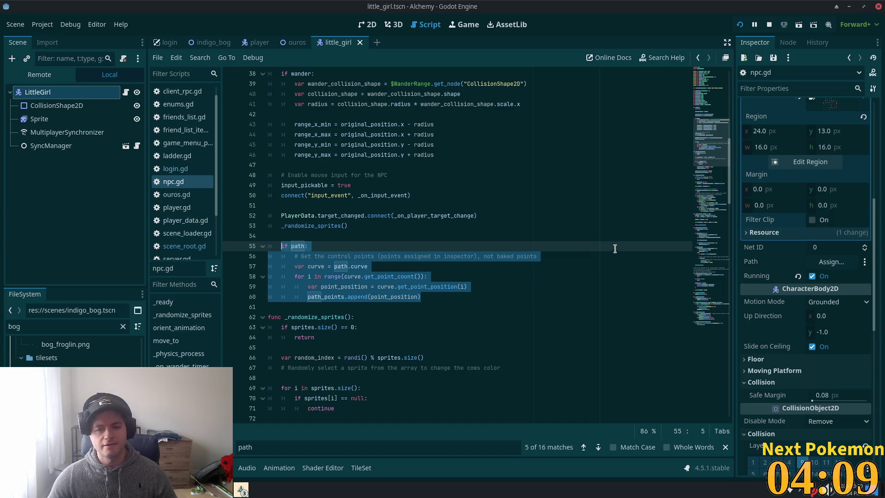
{"action": "scroll", "coordinate": [404, 286], "scroll_direction": "up", "scroll_amount": 1}
{"action": "scroll", "coordinate": [405, 286], "scroll_direction": "up", "scroll_amount": 11}
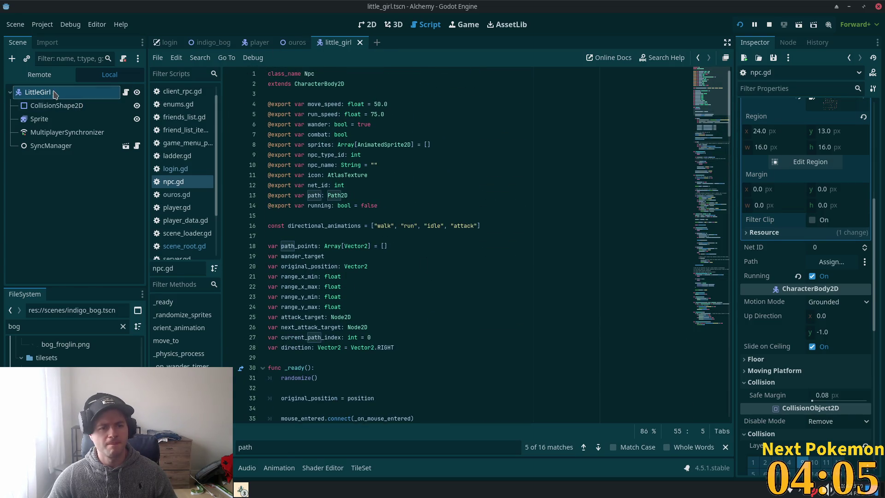
{"action": "key", "text": "alt+Tab"}
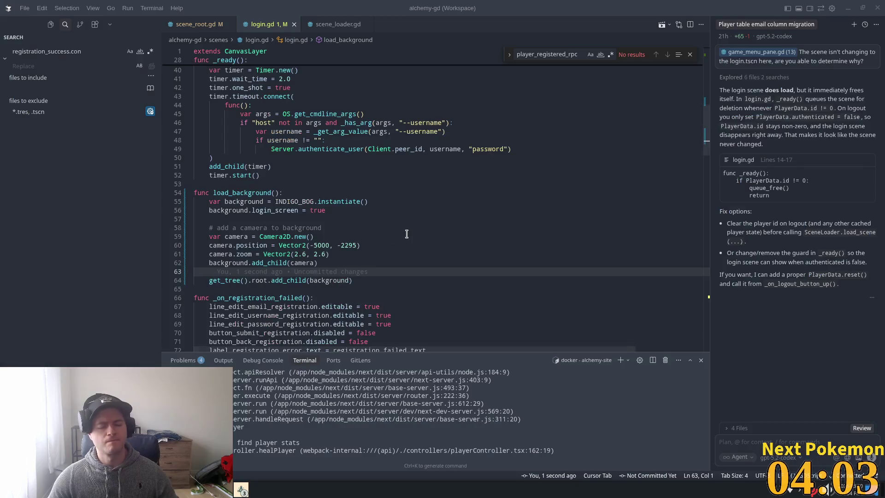
Step: Review scene_root.gd's login_screen and login_screen_path exports in Cursor, then return to Godot
{"action": "left_click", "coordinate": [196, 24]}
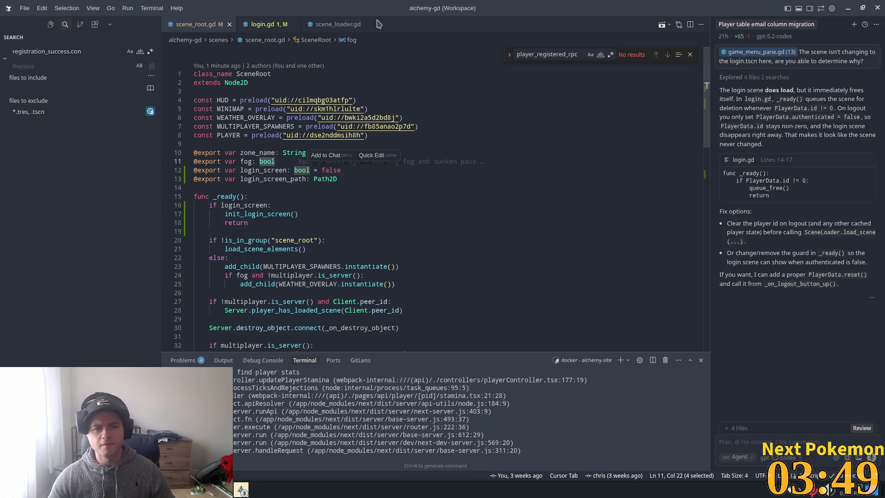
{"action": "key", "text": "alt+Tab"}
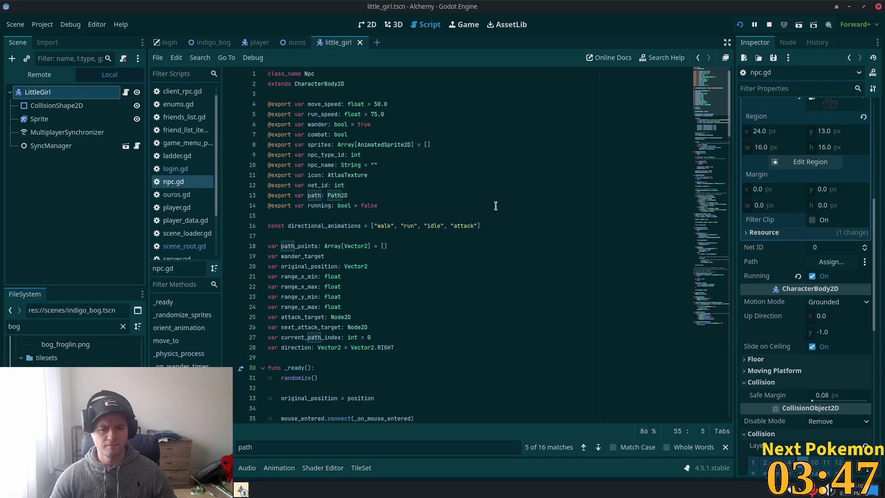
Step: Scroll through npc.gd's _ready path setup and sprite code before heading back to Cursor
{"action": "scroll", "coordinate": [351, 211], "scroll_direction": "down", "scroll_amount": 9}
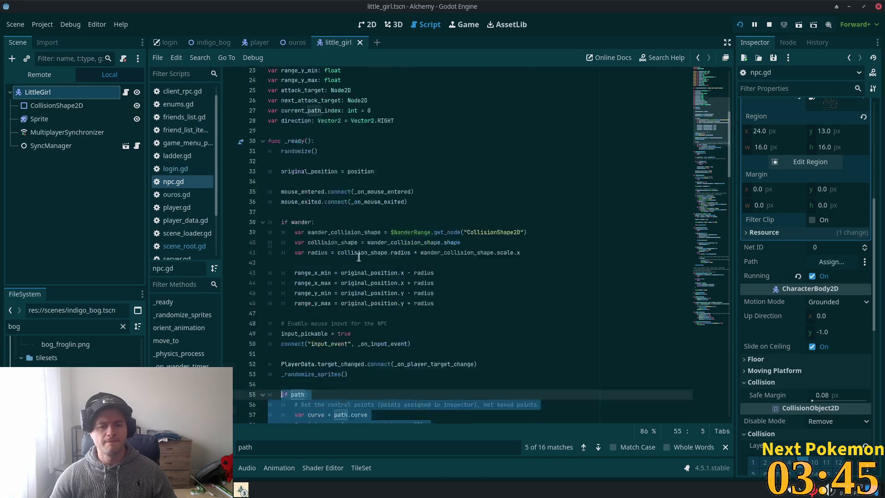
{"action": "scroll", "coordinate": [369, 260], "scroll_direction": "down", "scroll_amount": 3}
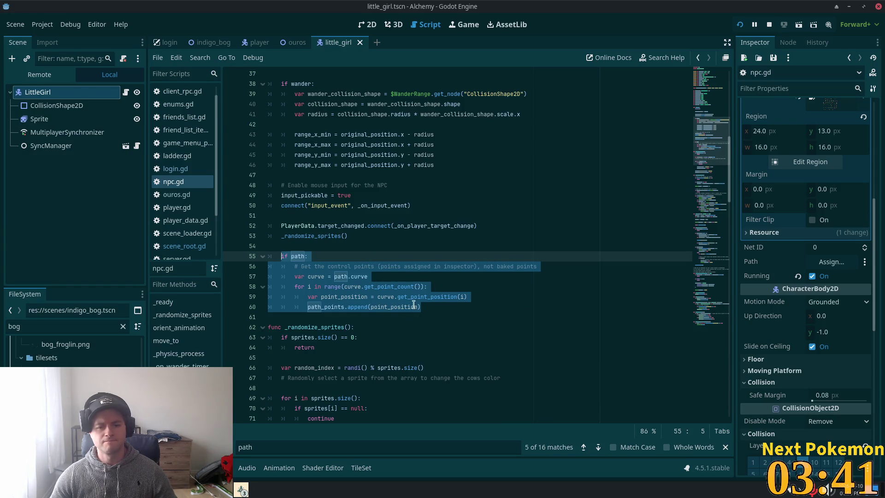
{"action": "scroll", "coordinate": [415, 318], "scroll_direction": "down", "scroll_amount": 10}
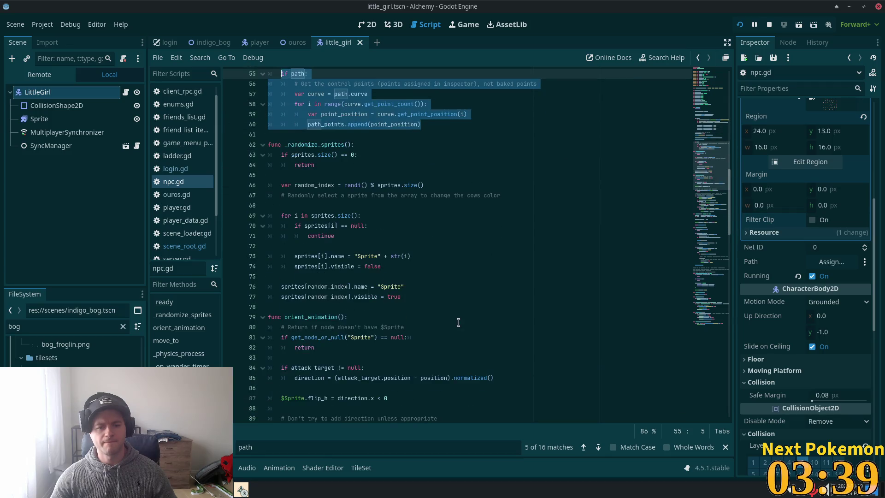
{"action": "scroll", "coordinate": [535, 329], "scroll_direction": "up", "scroll_amount": 9}
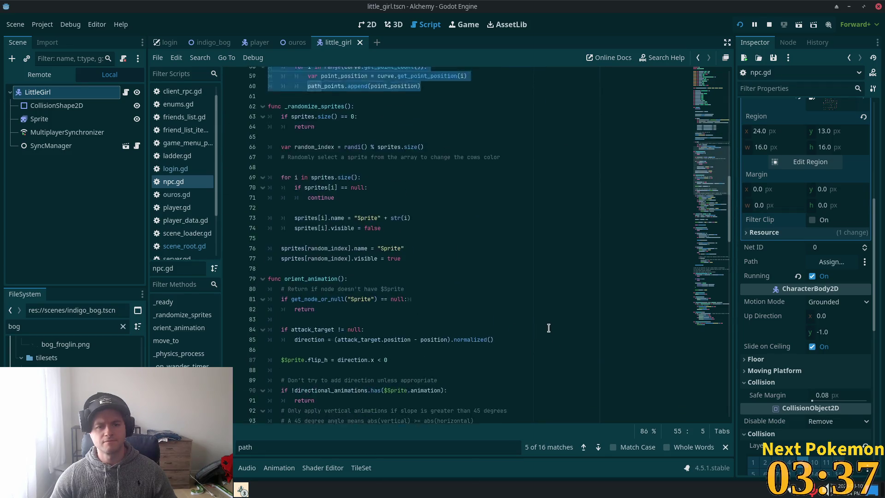
{"action": "scroll", "coordinate": [548, 328], "scroll_direction": "up", "scroll_amount": 6}
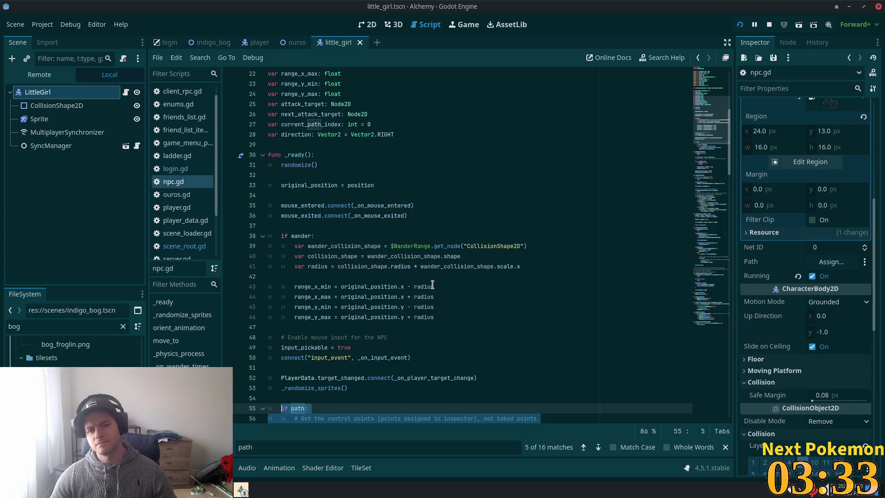
{"action": "key", "text": "alt+Tab"}
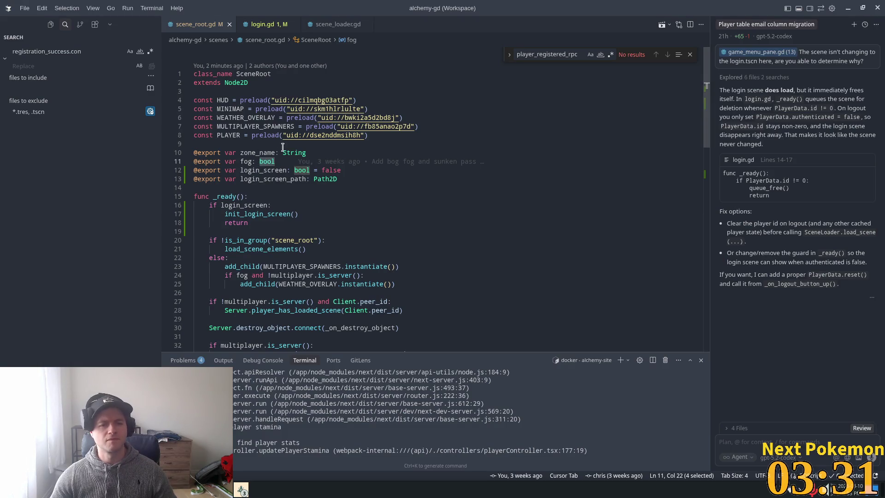
Step: Remove 'var' from the camera line in login.gd's load_background so it assigns a shared camera
{"action": "scroll", "coordinate": [279, 168], "scroll_direction": "down", "scroll_amount": 10}
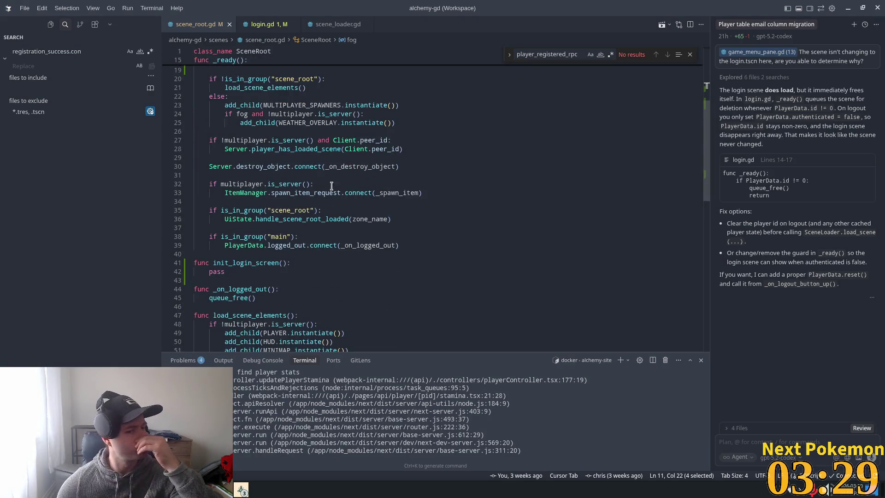
{"action": "scroll", "coordinate": [320, 209], "scroll_direction": "down", "scroll_amount": 3}
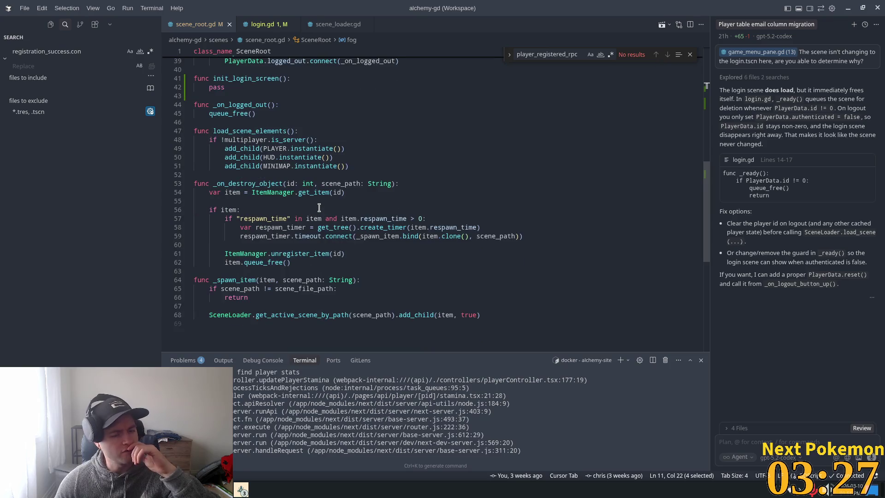
{"action": "scroll", "coordinate": [331, 184], "scroll_direction": "up", "scroll_amount": 7}
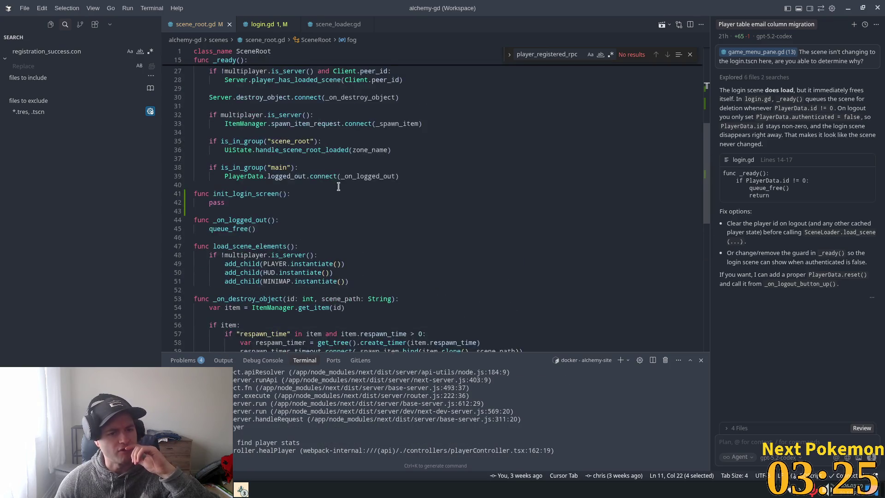
{"action": "left_click", "coordinate": [278, 24]}
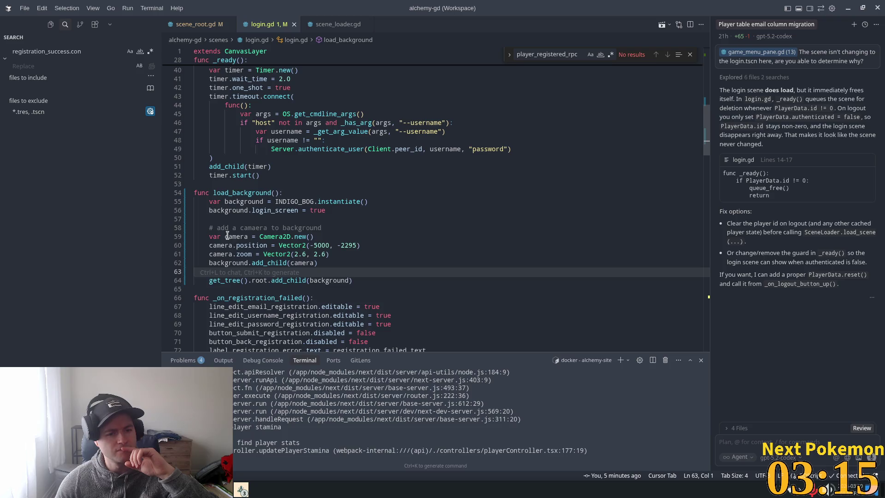
{"action": "left_click_drag", "start_coordinate": [225, 236], "coordinate": [214, 236]}
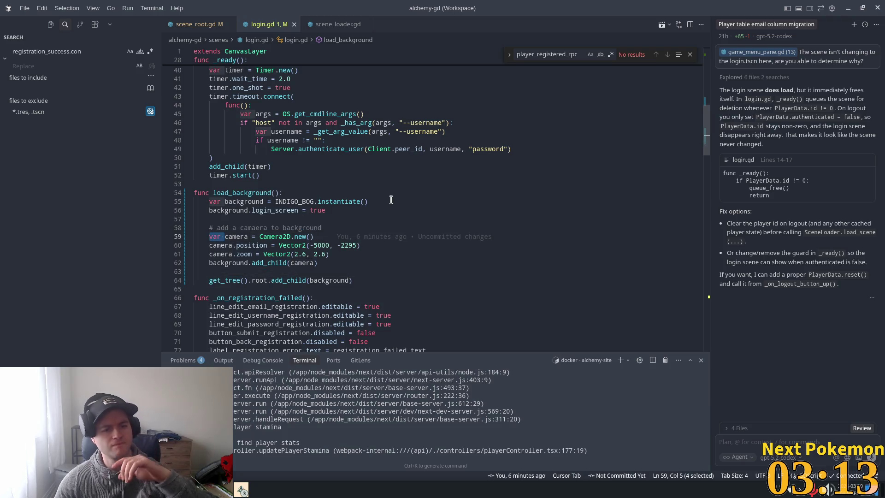
{"action": "key", "text": "BackSpace"}
{"action": "scroll", "coordinate": [302, 136], "scroll_direction": "up", "scroll_amount": 5}
{"action": "scroll", "coordinate": [302, 136], "scroll_direction": "up", "scroll_amount": 3}
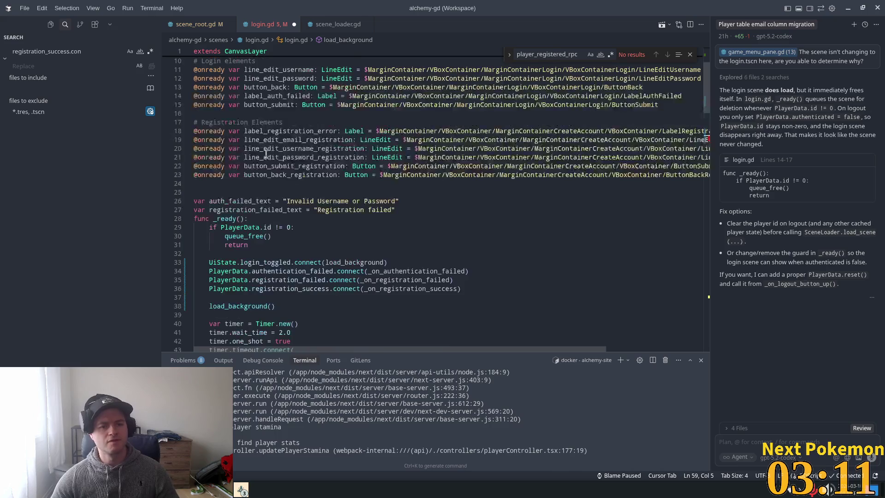
Step: Declare 'var camera: Camera2D' after line 27 of login.gd
{"action": "left_click", "coordinate": [406, 209]}
{"action": "key", "text": "Return"}
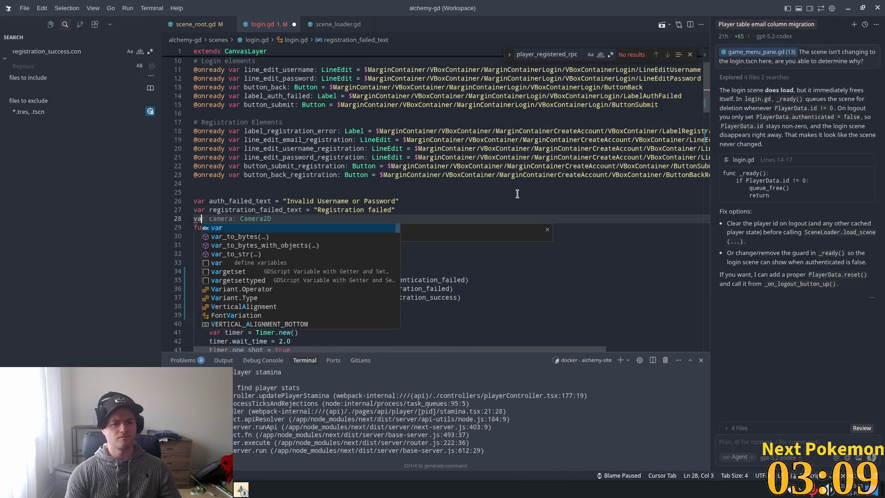
{"action": "key", "text": "Tab"}
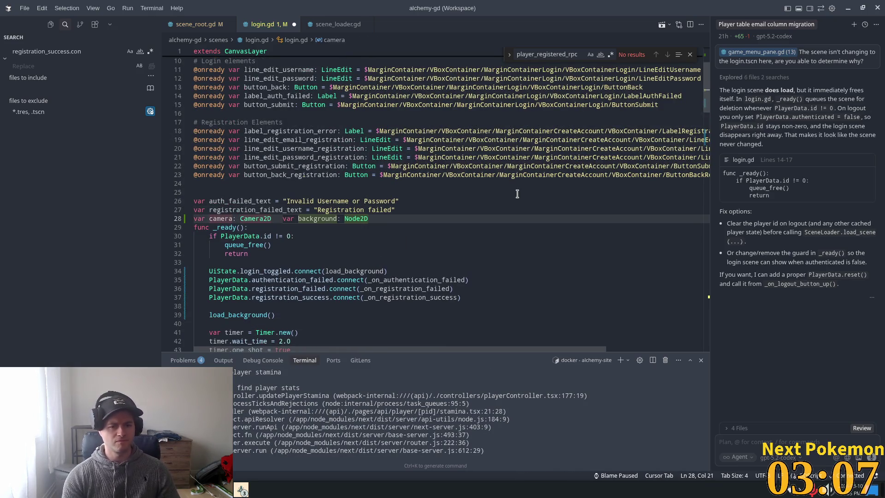
{"action": "key", "text": "Return"}
Step: Add 'var camera_path_points: Array[Vector2]' below the camera declaration and save login.gd
{"action": "scroll", "coordinate": [410, 202], "scroll_direction": "down", "scroll_amount": 4}
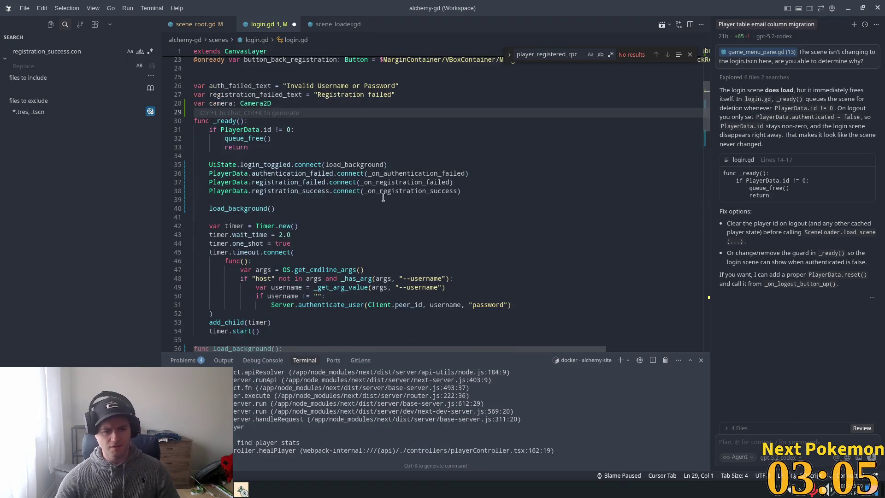
{"action": "scroll", "coordinate": [283, 278], "scroll_direction": "down", "scroll_amount": 1}
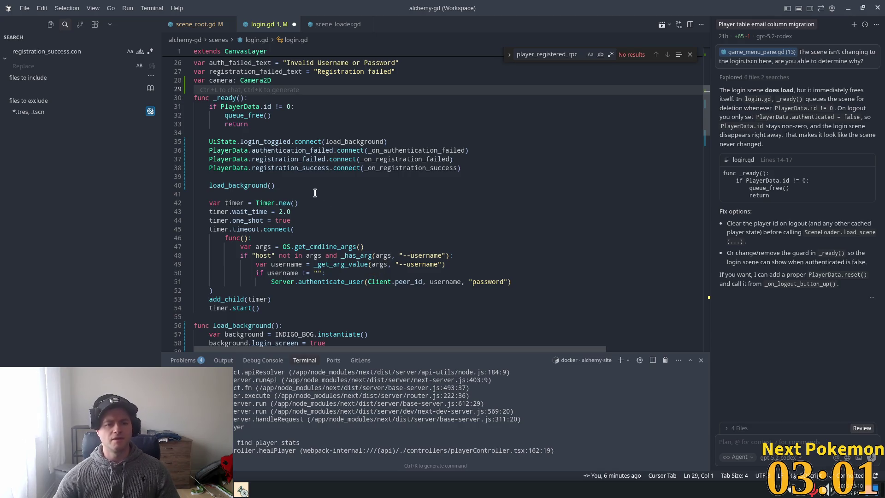
{"action": "double_click", "coordinate": [263, 187]}
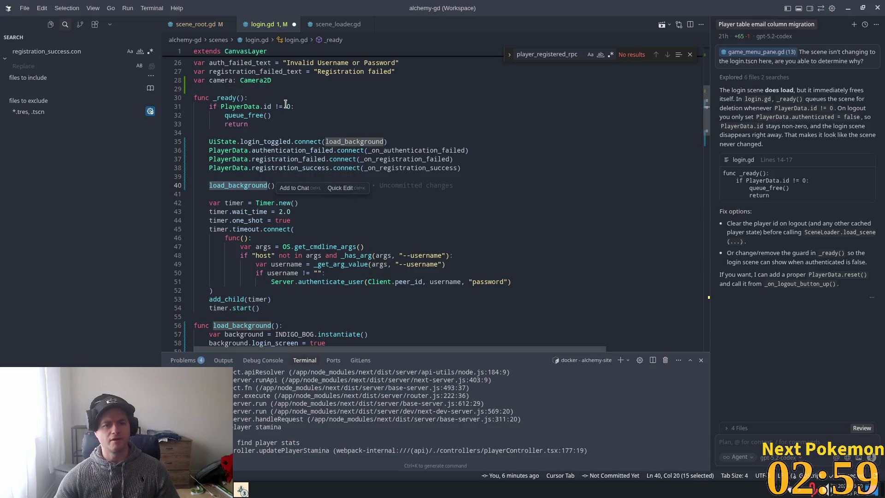
{"action": "scroll", "coordinate": [283, 111], "scroll_direction": "up", "scroll_amount": 3}
{"action": "left_click", "coordinate": [287, 175]}
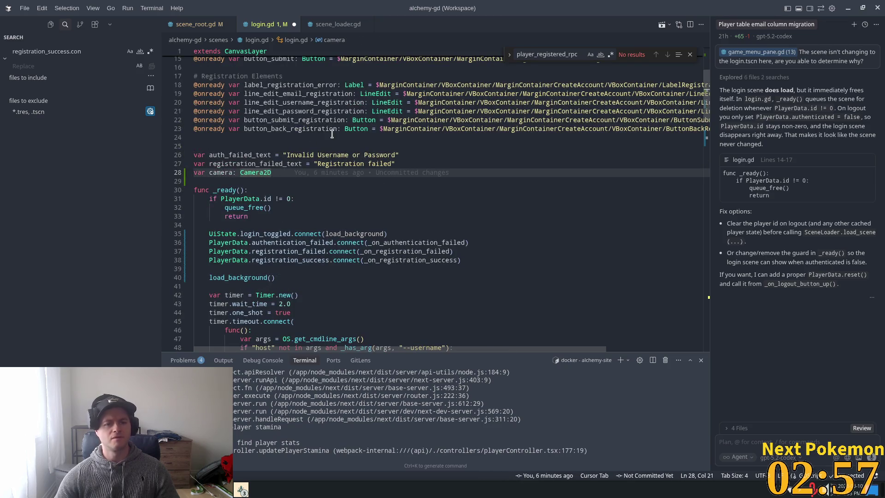
{"action": "key", "text": "Return"}
{"action": "type", "text": "var camera"}
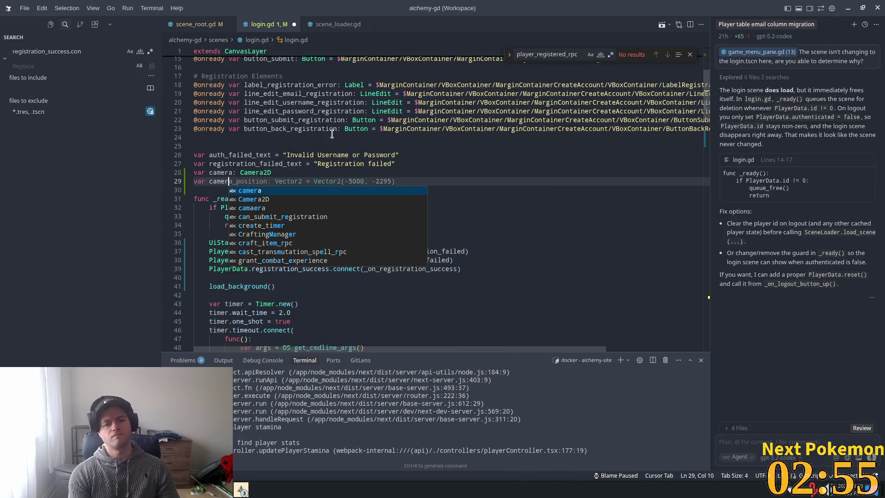
{"action": "type", "text": "_path_"}
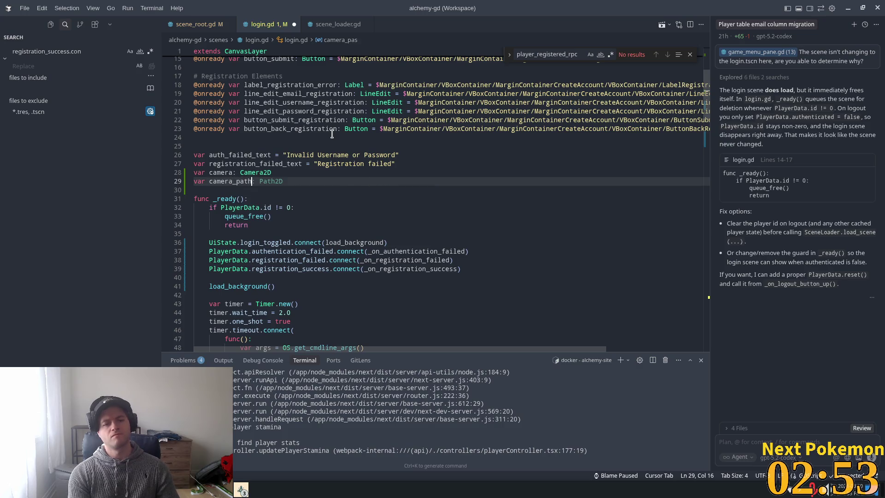
{"action": "type", "text": "points: Array[Vector2] ="}
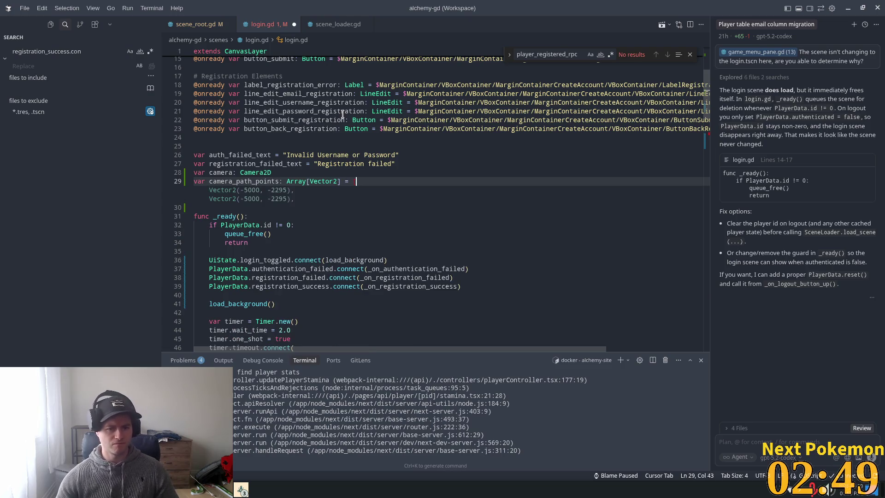
{"action": "key", "text": "BackSpace"}
{"action": "key", "text": "BackSpace"}
{"action": "key", "text": "BackSpace"}
{"action": "key", "text": "BackSpace"}
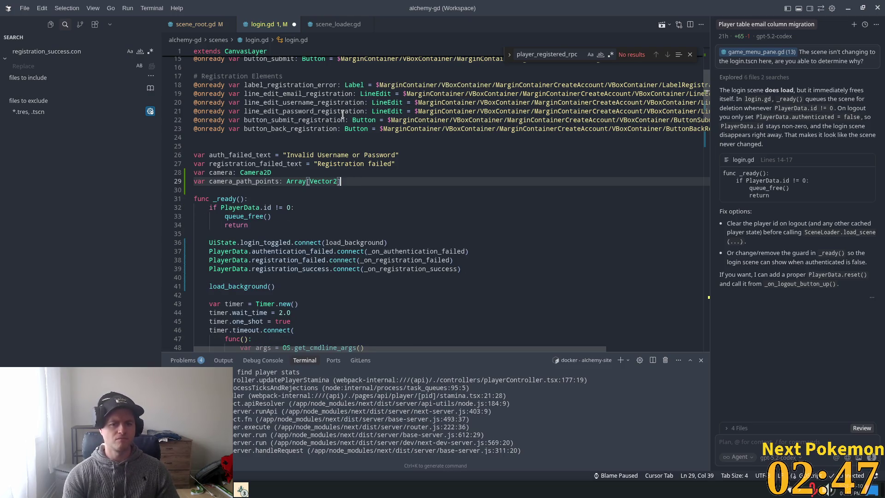
{"action": "key", "text": "ctrl+s"}
{"action": "key", "text": "ctrl+p"}
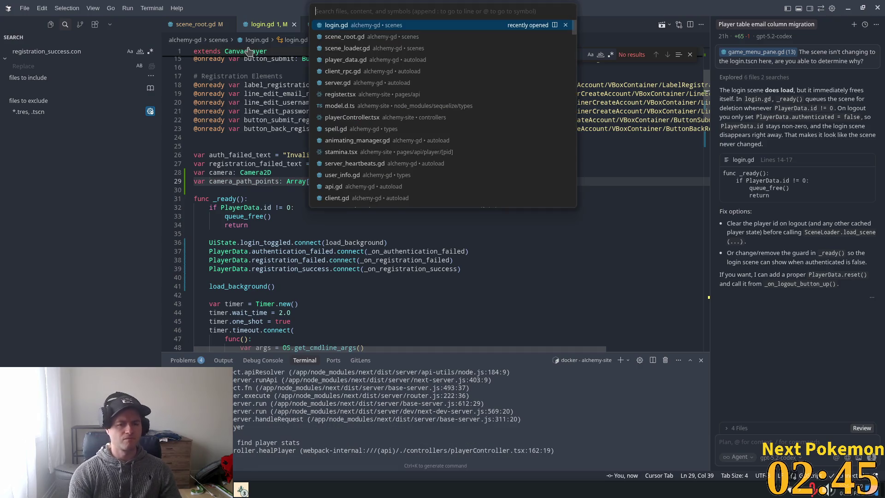
Step: Open npc.gd to check how its path_points Vector2 array is declared
{"action": "type", "text": "npc"}
{"action": "key", "text": "Return"}
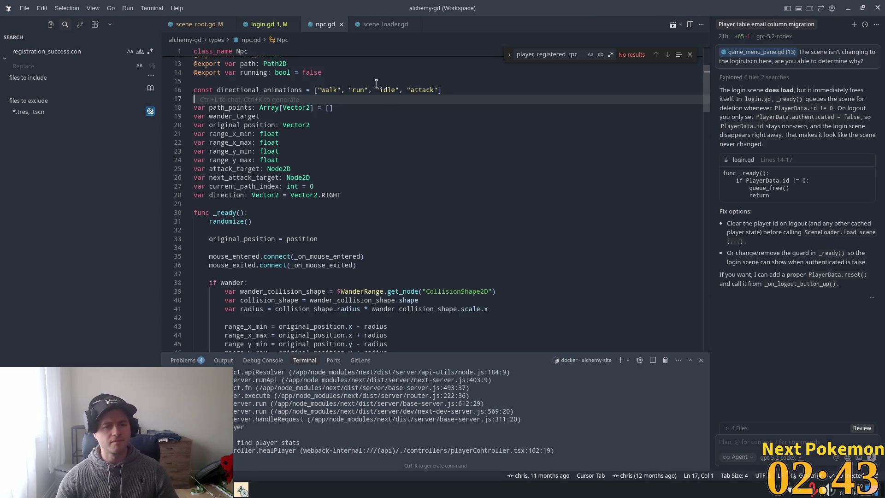
{"action": "double_click", "coordinate": [245, 177]}
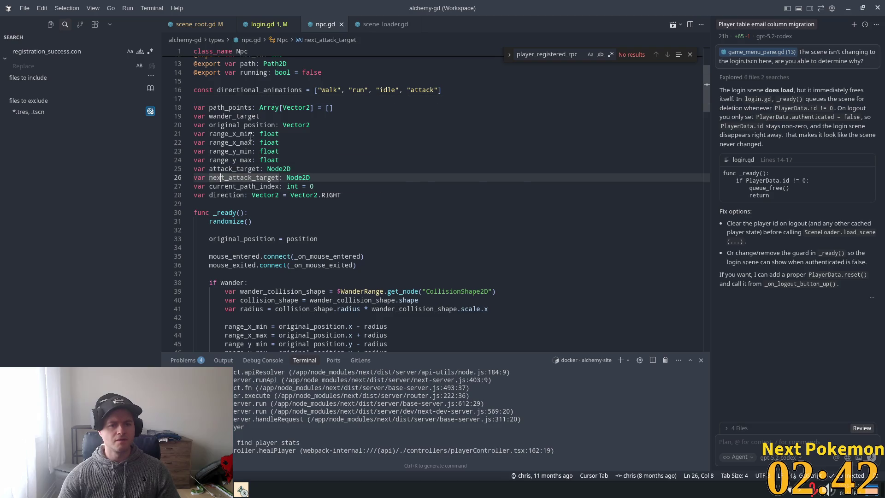
{"action": "double_click", "coordinate": [295, 108]}
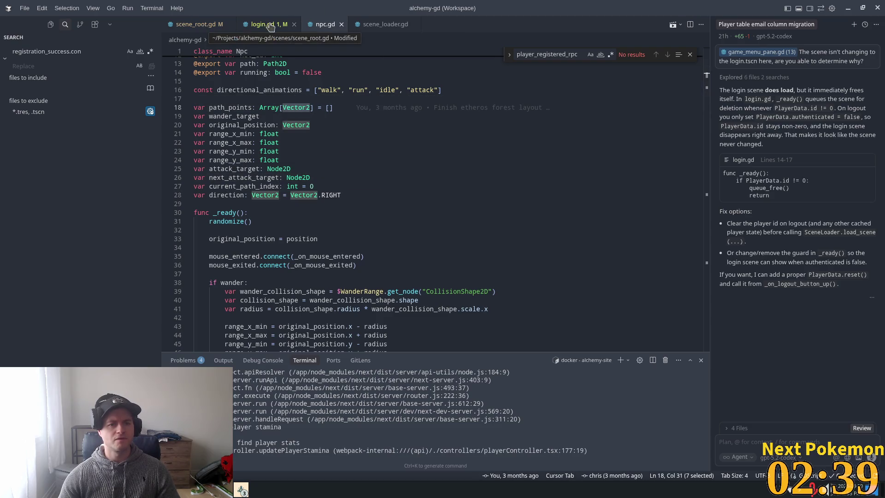
Step: Initialise login.gd's camera_path_points to '= []', comparing against npc.gd and scene_root.gd
{"action": "left_click", "coordinate": [268, 24]}
{"action": "type", "text": "= []"}
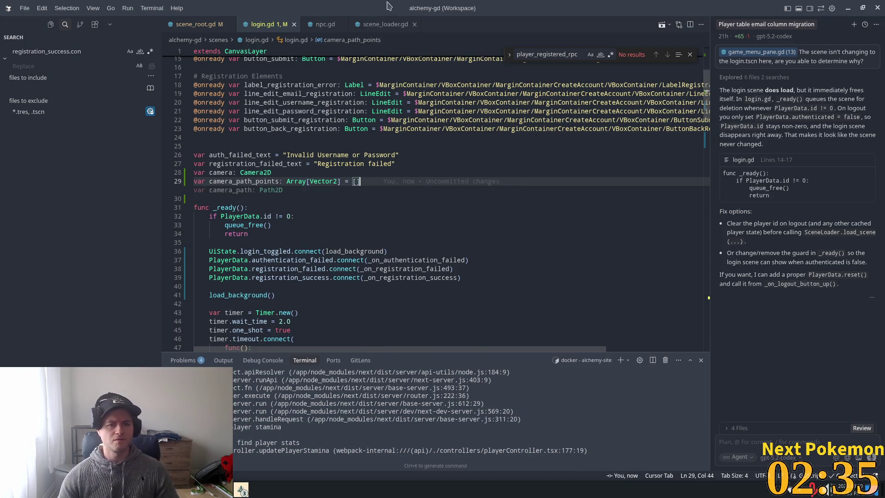
{"action": "left_click", "coordinate": [325, 24]}
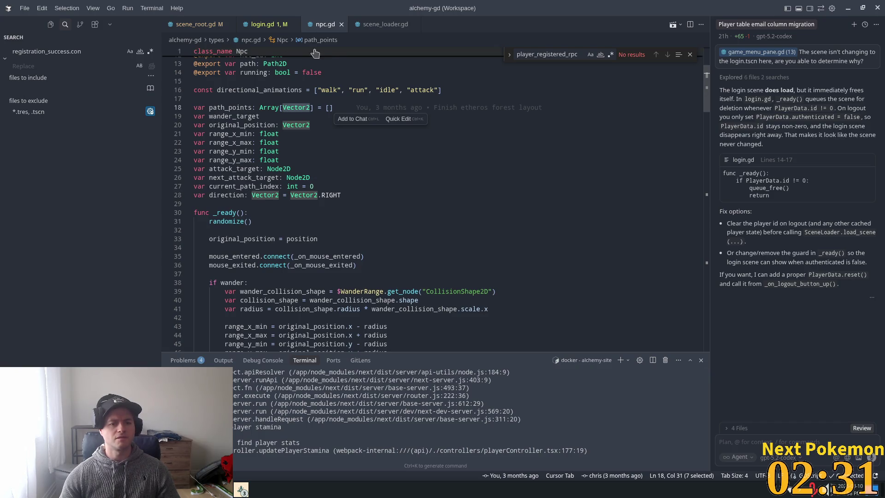
{"action": "left_click", "coordinate": [196, 24]}
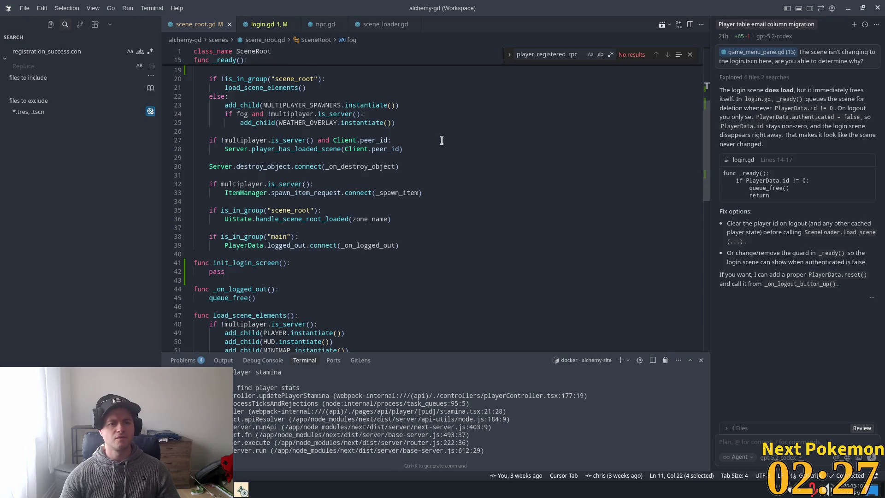
{"action": "key", "text": "ctrl+Page_Down"}
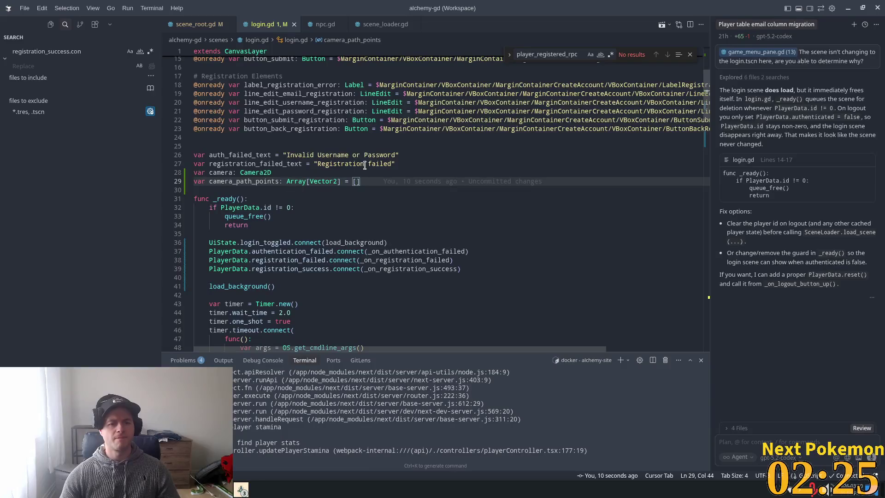
Step: Declare current_camera_path_index: int = 0 and camera_speed, changing the speed value to 50
{"action": "key", "text": "Return"}
{"action": "type", "text": "var curre"}
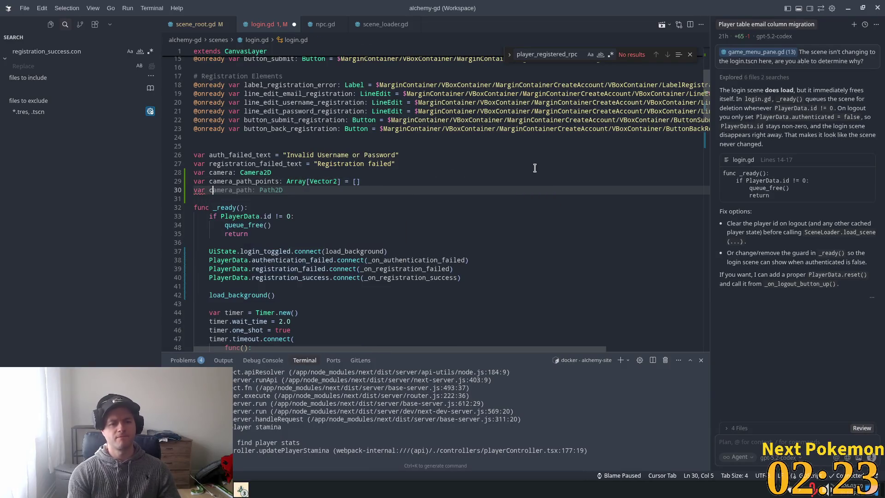
{"action": "type", "text": "nt_"}
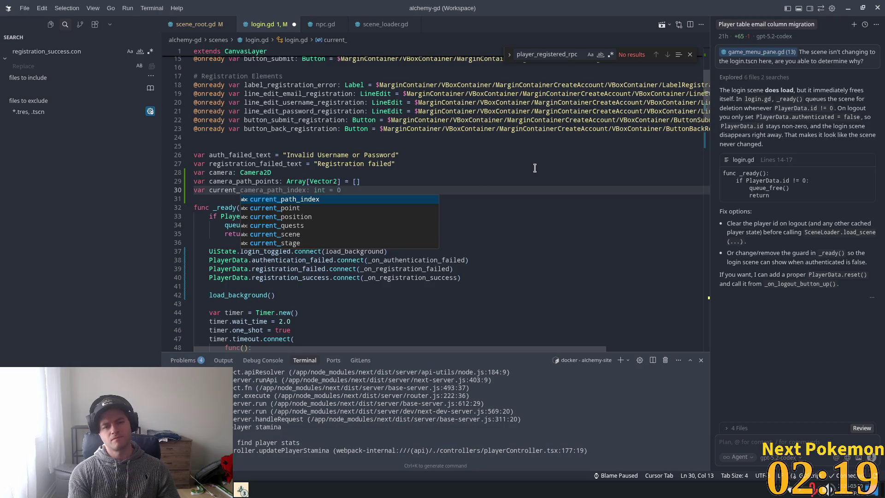
{"action": "key", "text": "Tab"}
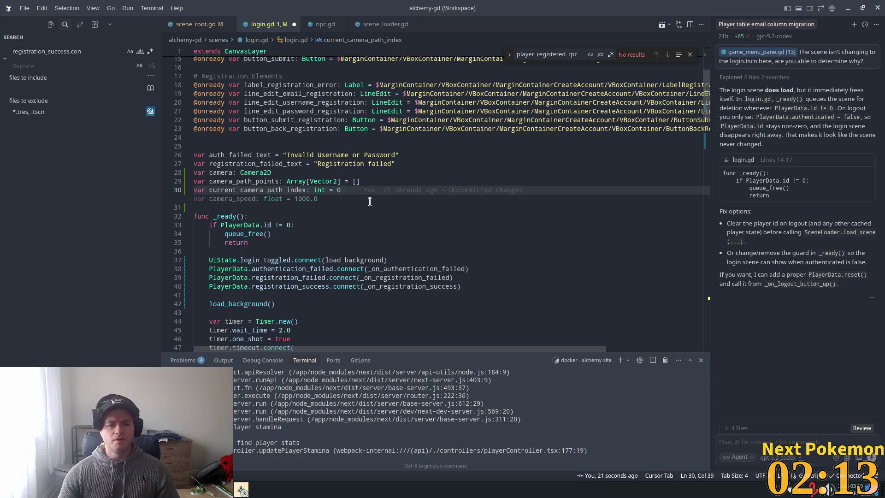
{"action": "key", "text": "Tab"}
{"action": "double_click", "coordinate": [305, 201]}
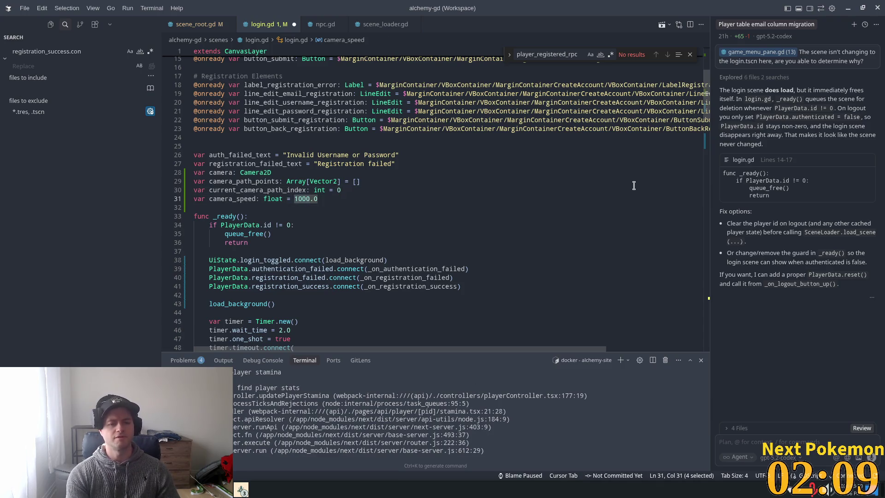
{"action": "type", "text": "50"}
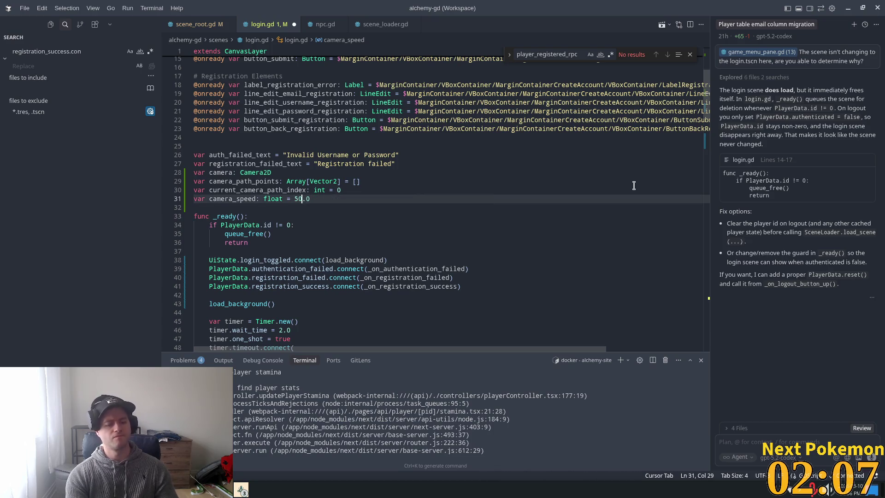
{"action": "key", "text": "ctrl+s"}
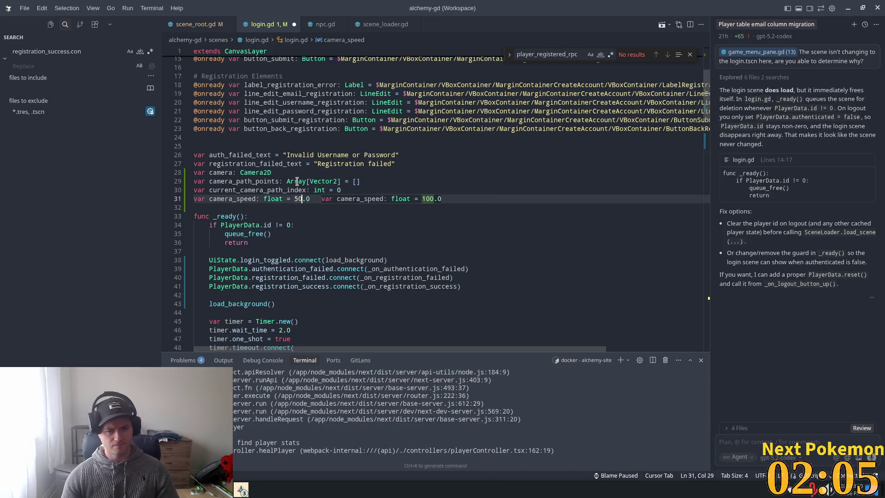
Step: Jump from the load_background() call to its function definition
{"action": "left_click", "coordinate": [295, 181]}
{"action": "left_click", "coordinate": [229, 164]}
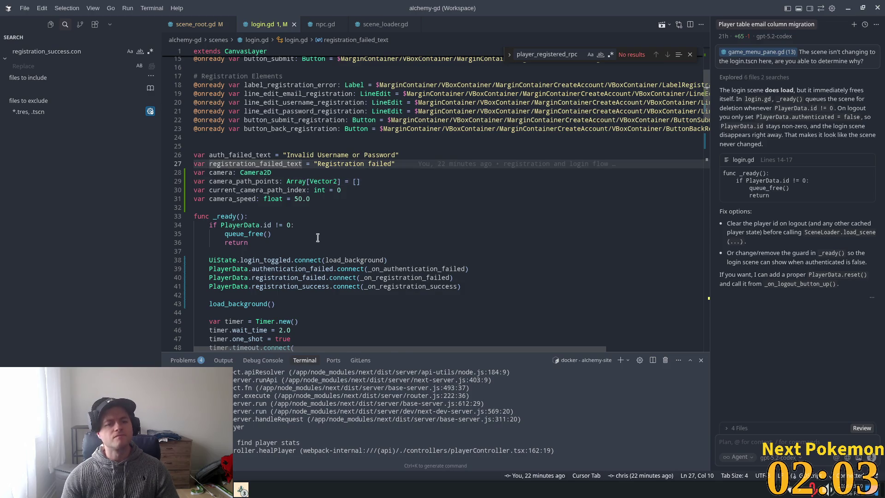
{"action": "scroll", "coordinate": [338, 218], "scroll_direction": "down", "scroll_amount": 4}
{"action": "left_click", "coordinate": [229, 214]}
{"action": "left_click", "coordinate": [229, 213], "text": "ctrl"}
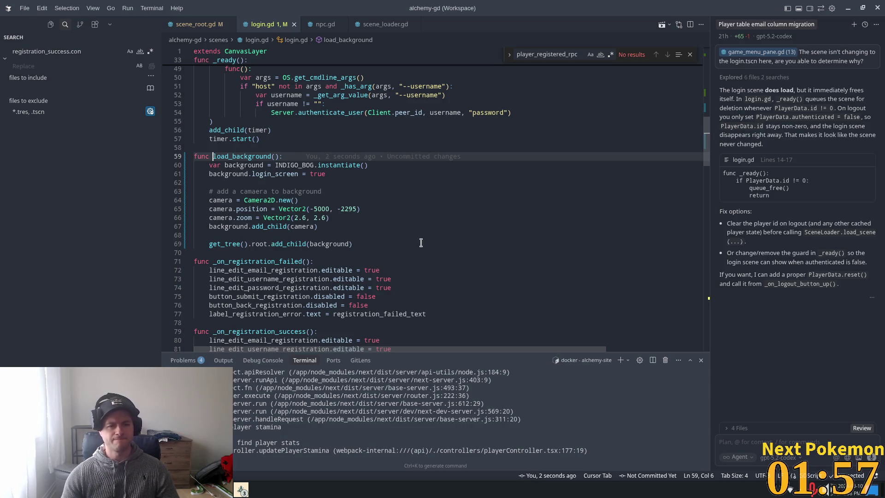
Step: Start a new 'if background.' line after the camera add_child call
{"action": "key", "text": "Down"}
{"action": "key", "text": "Down"}
{"action": "key", "text": "Down"}
{"action": "key", "text": "End"}
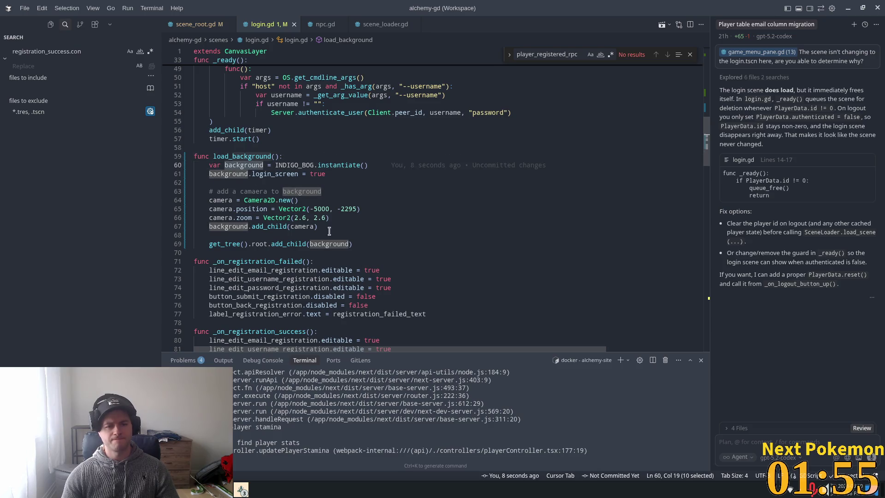
{"action": "key", "text": "Left"}
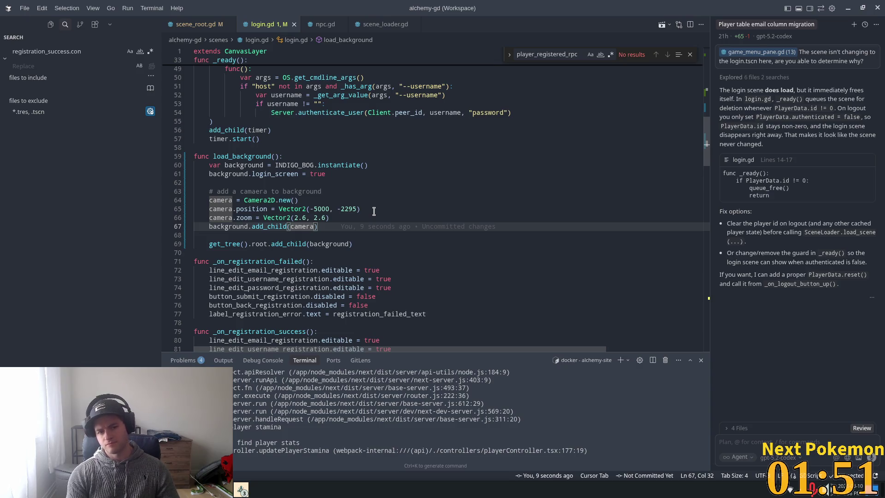
{"action": "key", "text": "Return"}
{"action": "key", "text": "Return"}
{"action": "key", "text": "ctrl+z"}
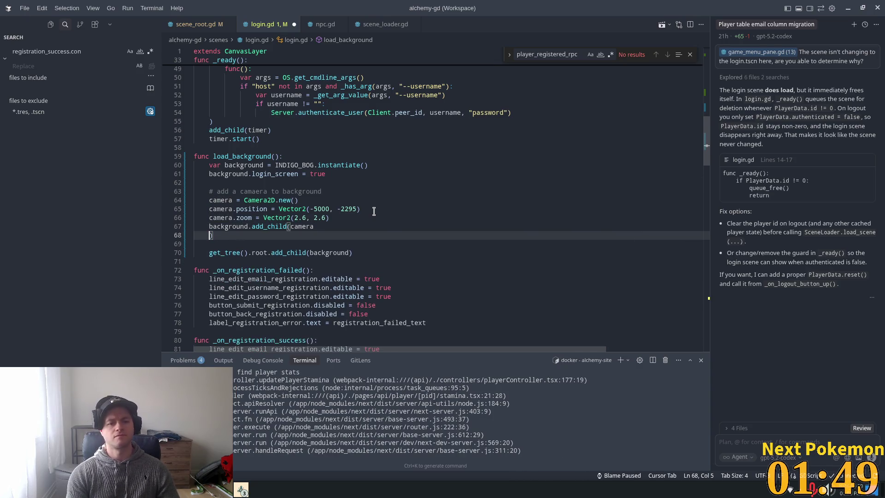
{"action": "key", "text": "ctrl+z"}
{"action": "key", "text": "End"}
{"action": "key", "text": "Return"}
{"action": "key", "text": "Return"}
{"action": "type", "text": "if "}
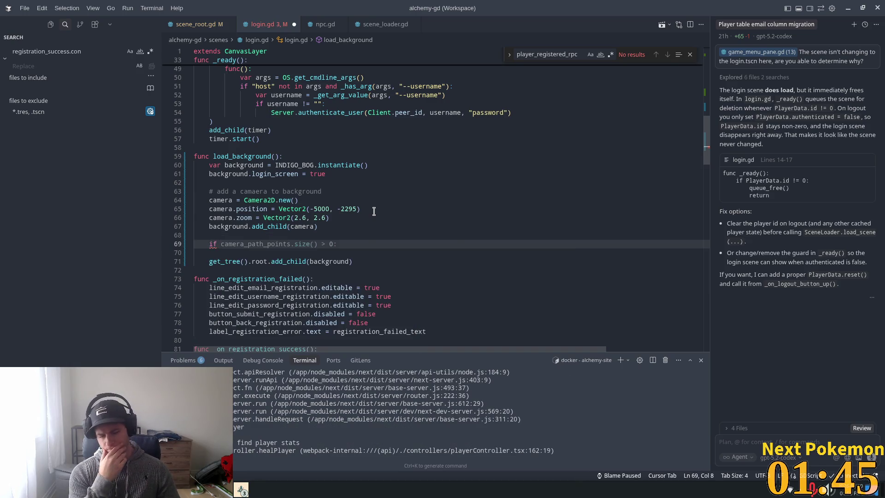
{"action": "type", "text": "backgrou"}
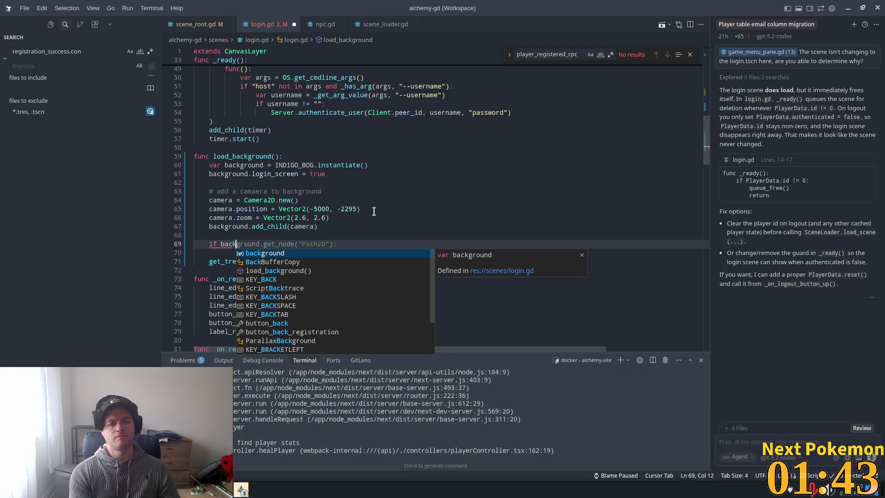
{"action": "type", "text": "nd."}
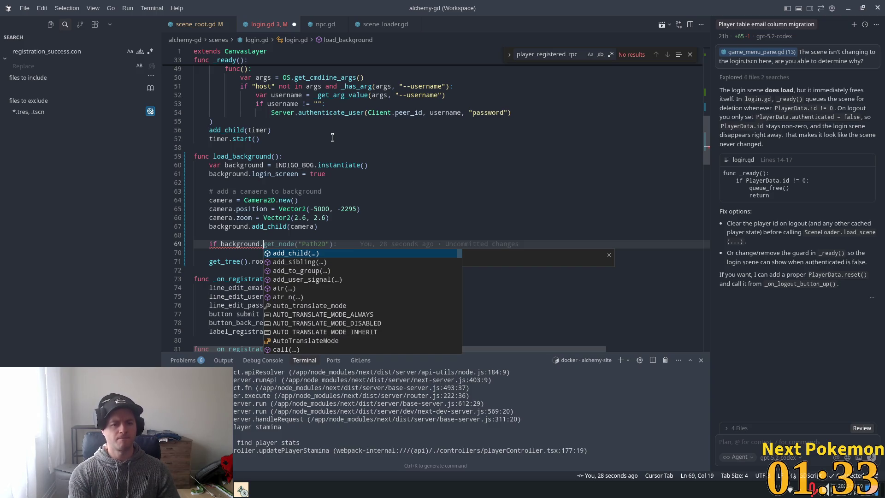
Step: Check scene_root.gd's exports, then complete the condition to background.login_screen_path
{"action": "left_click", "coordinate": [198, 21]}
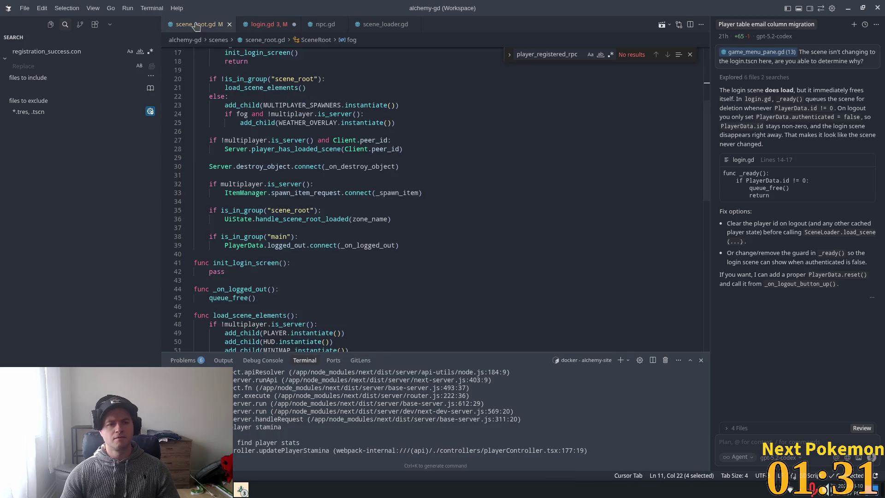
{"action": "scroll", "coordinate": [645, 115], "scroll_direction": "up", "scroll_amount": 3}
{"action": "scroll", "coordinate": [708, 121], "scroll_direction": "up", "scroll_amount": 4}
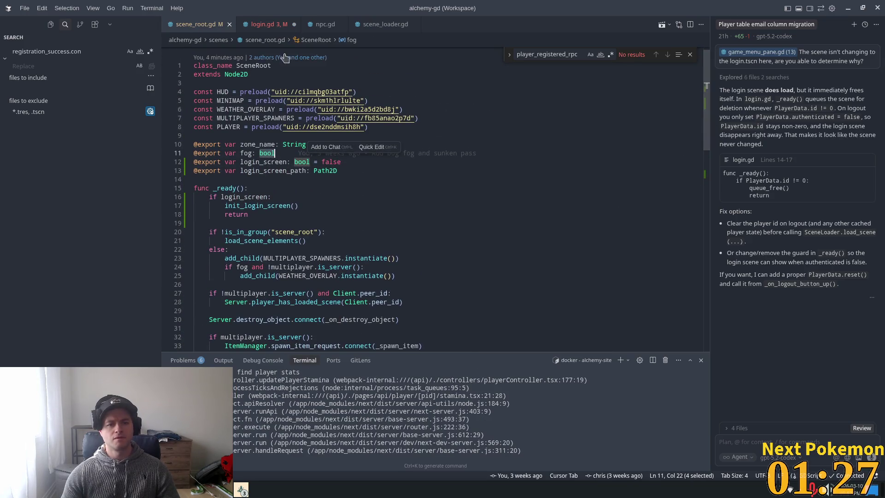
{"action": "left_click", "coordinate": [262, 24]}
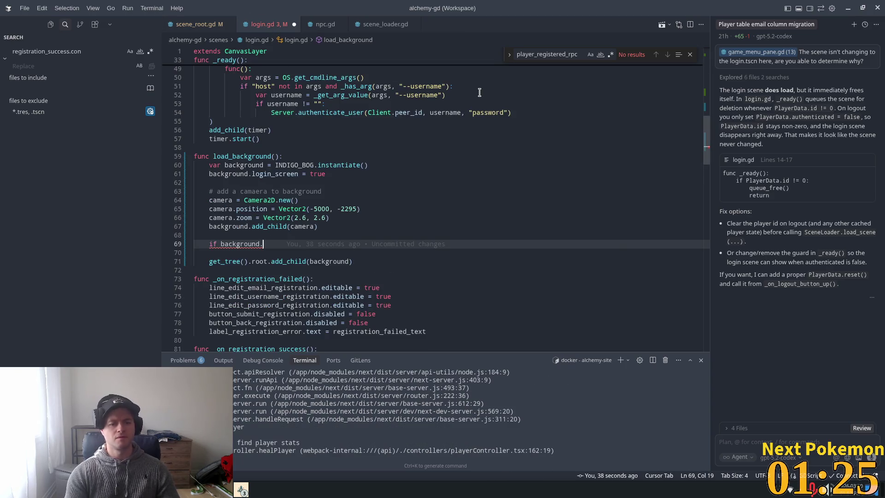
{"action": "type", "text": "log"}
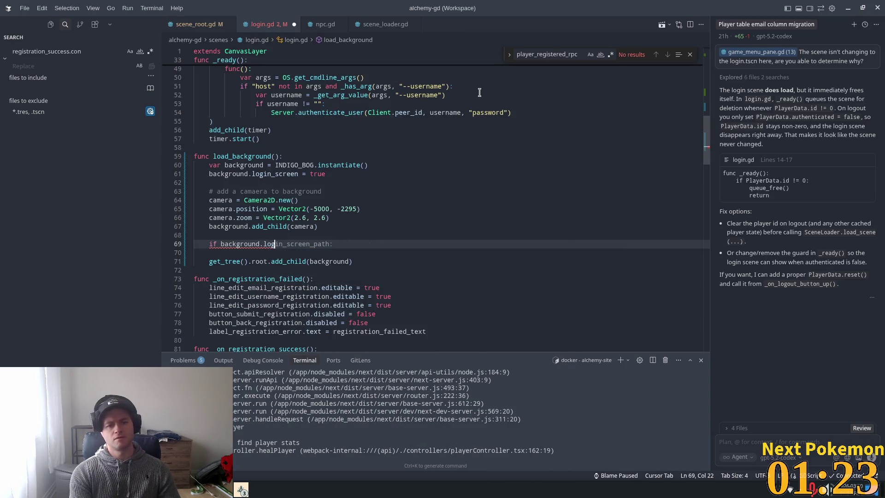
{"action": "key", "text": "Tab"}
Step: Finish the null check with '!' and accept the suggested path-point collection loop
{"action": "left_click", "coordinate": [202, 24]}
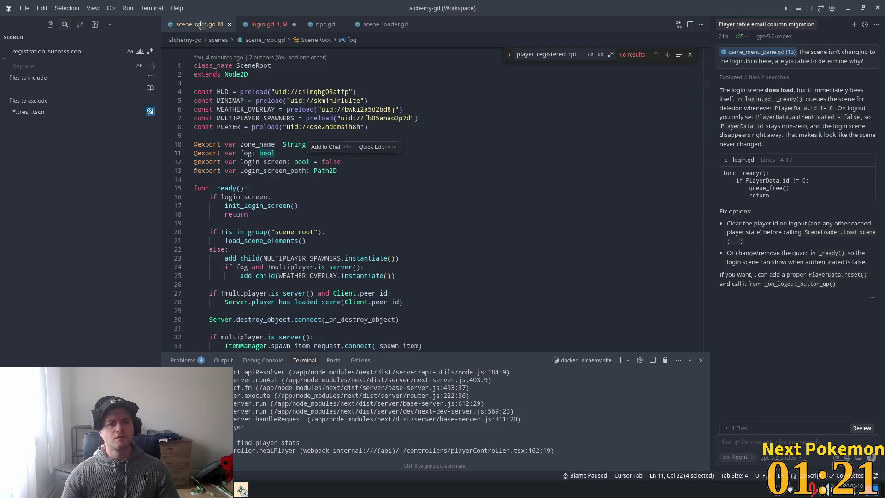
{"action": "left_click", "coordinate": [264, 24]}
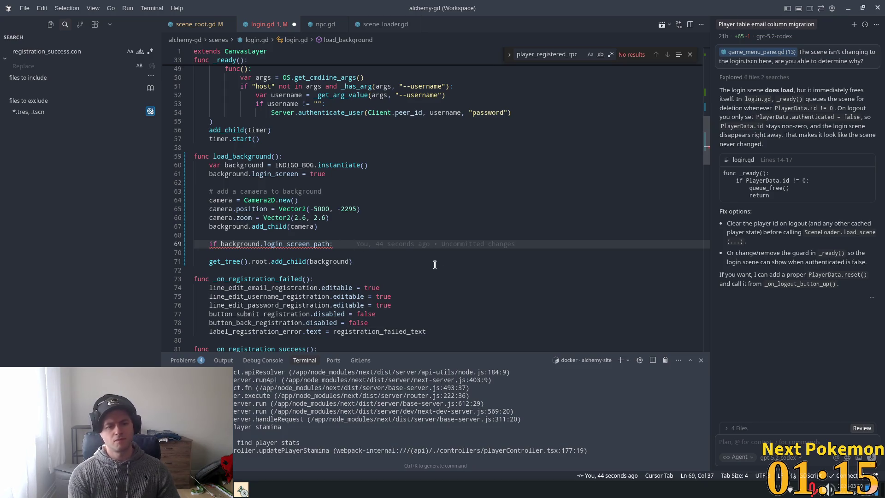
{"action": "type", "text": "!="}
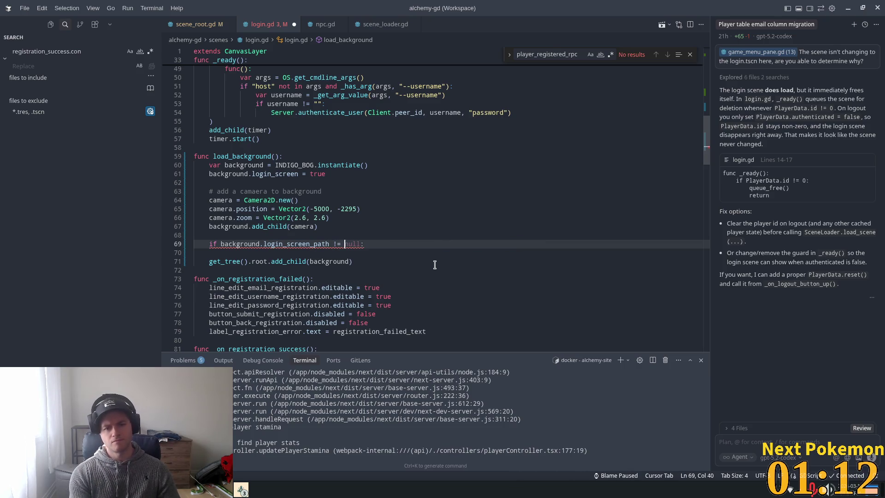
{"action": "key", "text": "Tab"}
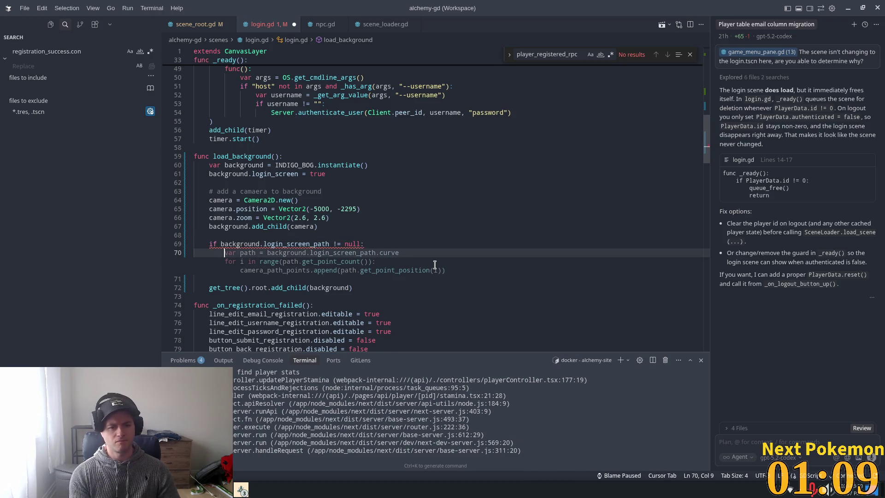
{"action": "key", "text": "Tab"}
Step: Delete the redundant suggested 'if path' check lines
{"action": "left_click", "coordinate": [267, 252]}
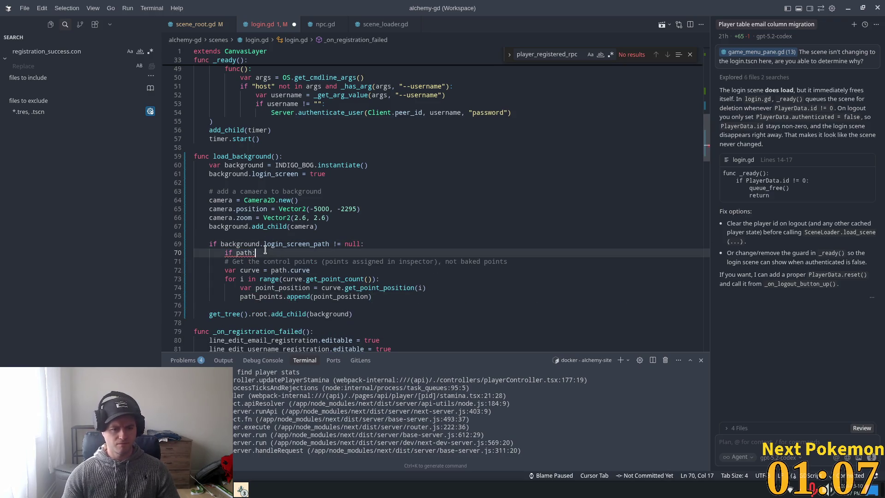
{"action": "key", "text": "Tab"}
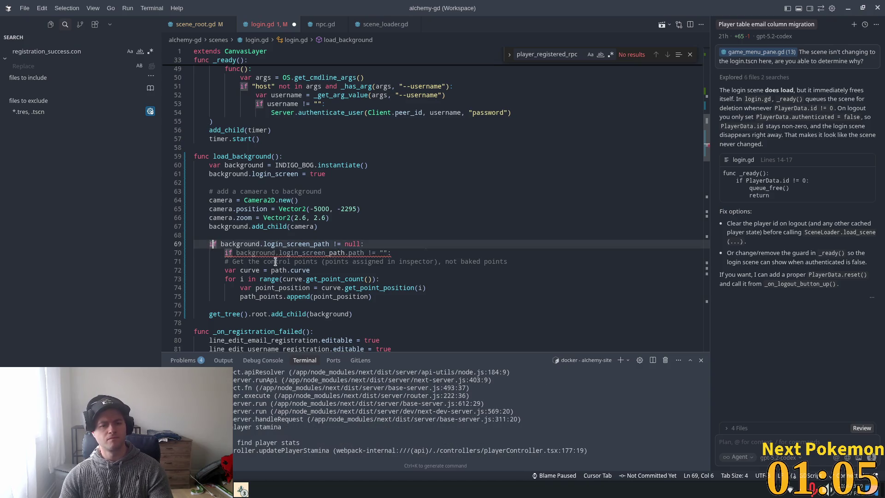
{"action": "left_click_drag", "start_coordinate": [236, 252], "coordinate": [152, 250]}
{"action": "key", "text": "shift+End"}
{"action": "key", "text": "BackSpace"}
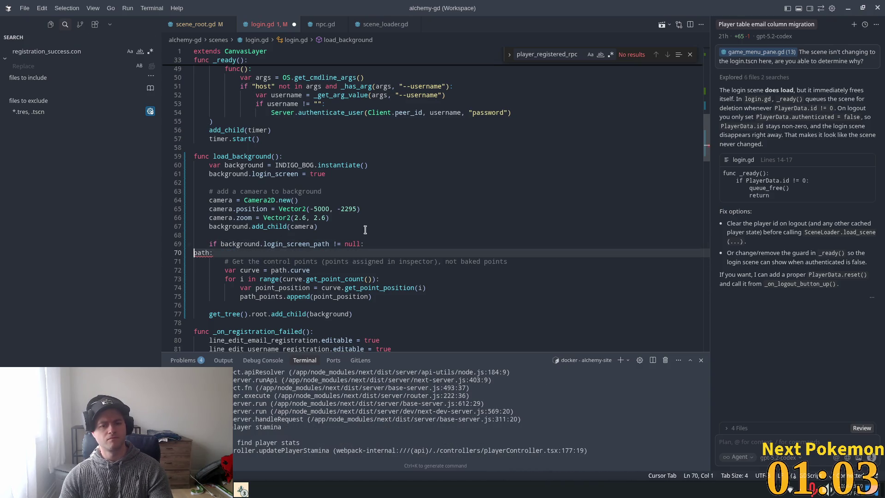
{"action": "key", "text": "BackSpace"}
{"action": "key", "text": "Tab"}
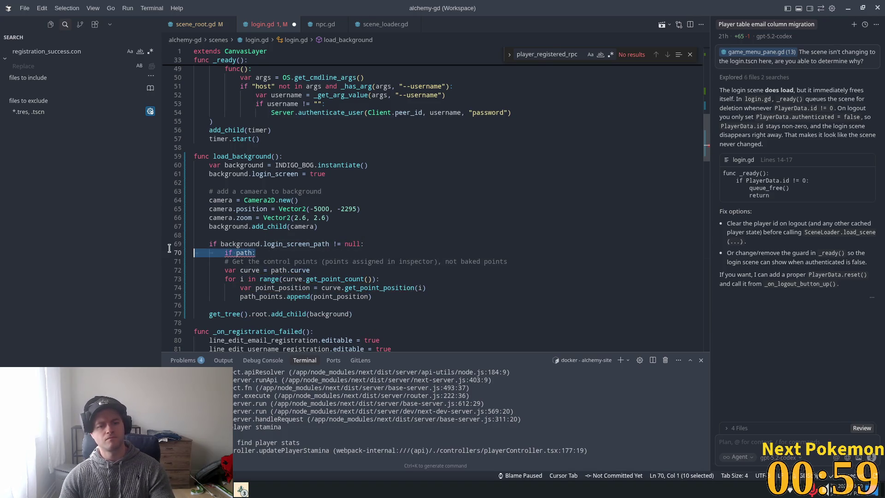
{"action": "key", "text": "Tab"}
{"action": "key", "text": "Tab"}
Step: Change path.curve to background.login_screen_path.curve on line 71
{"action": "left_click", "coordinate": [362, 226]}
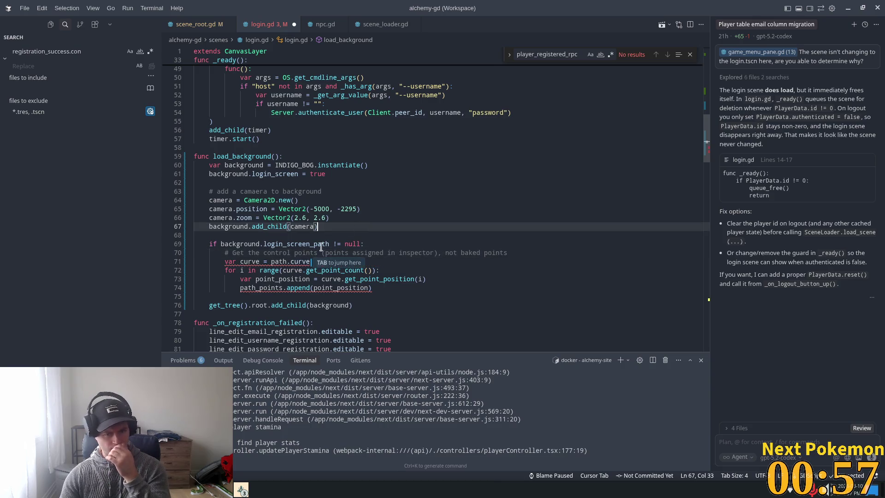
{"action": "left_click", "coordinate": [272, 261]}
{"action": "left_click", "coordinate": [463, 162]}
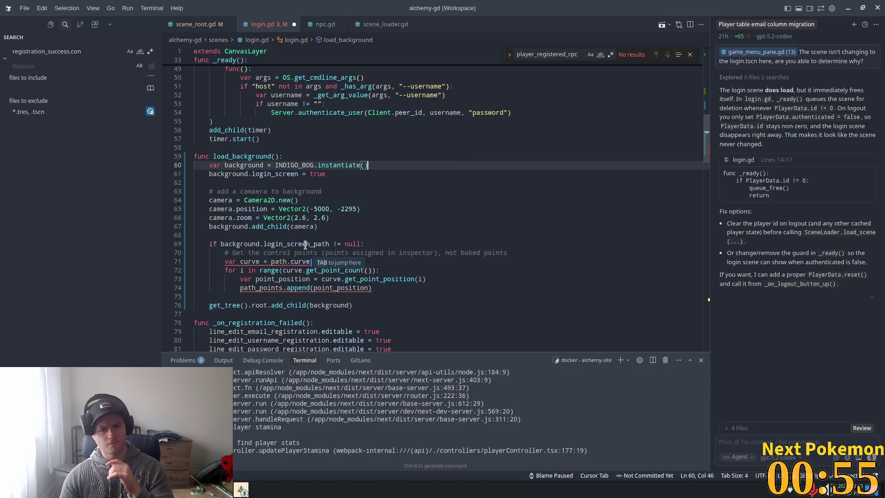
{"action": "left_click", "coordinate": [275, 244]}
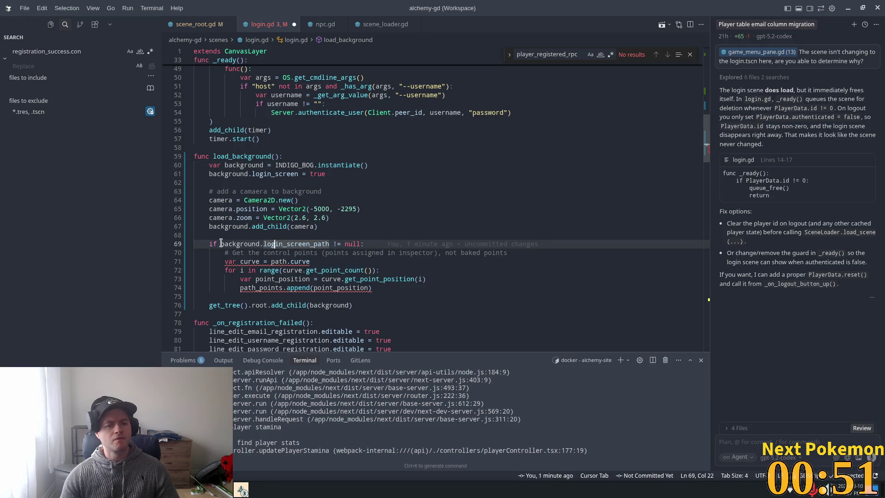
{"action": "left_click_drag", "start_coordinate": [223, 243], "coordinate": [330, 243]}
{"action": "key", "text": "ctrl+c"}
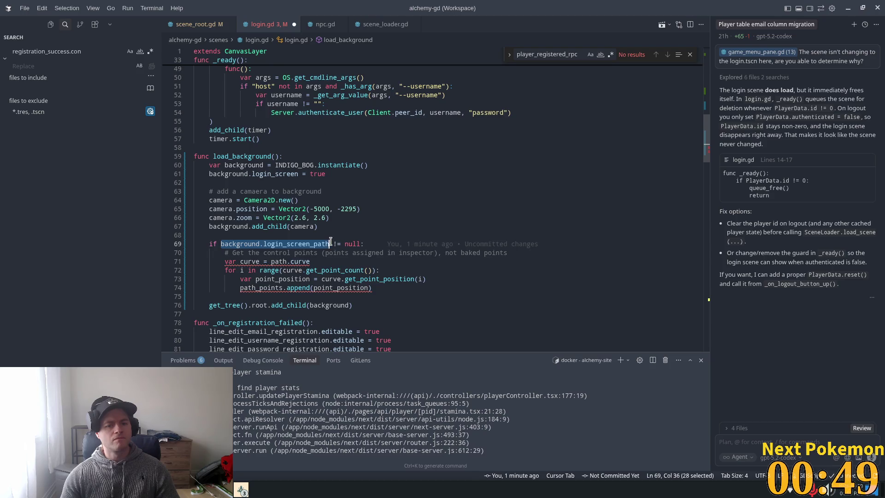
{"action": "double_click", "coordinate": [280, 261]}
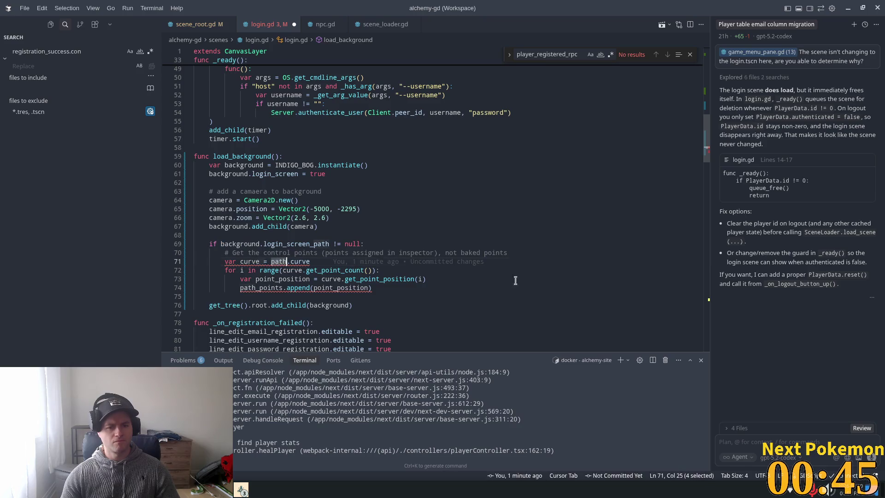
{"action": "key", "text": "ctrl+v"}
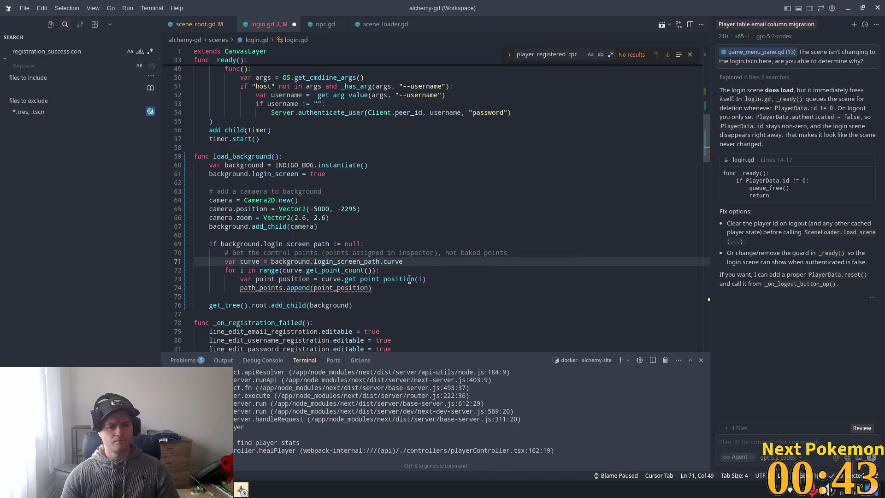
Step: Rename path_points to camera_path_points and reject the suggested extra camera lines
{"action": "scroll", "coordinate": [405, 281], "scroll_direction": "down", "scroll_amount": 1}
{"action": "left_click", "coordinate": [273, 264]}
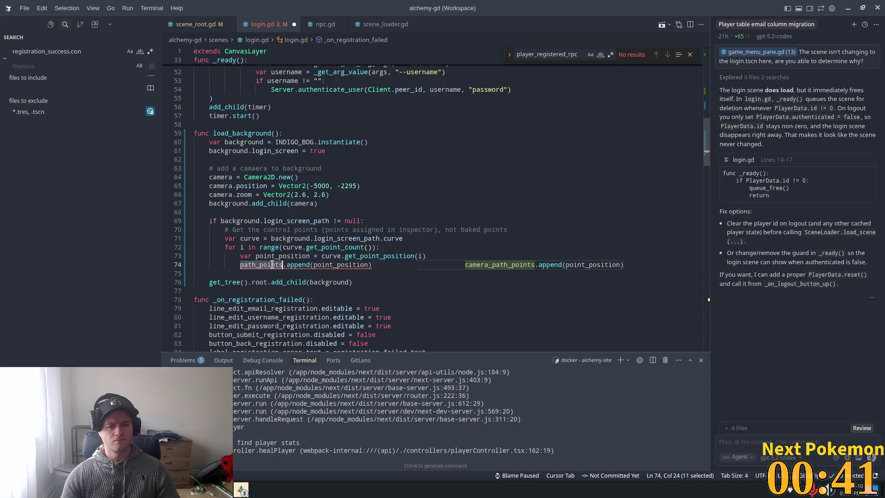
{"action": "key", "text": "Tab"}
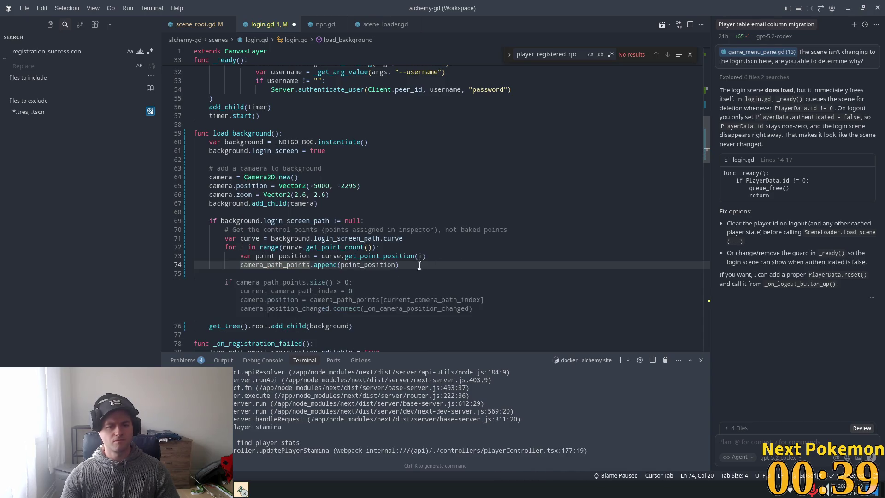
{"action": "left_click", "coordinate": [445, 233]}
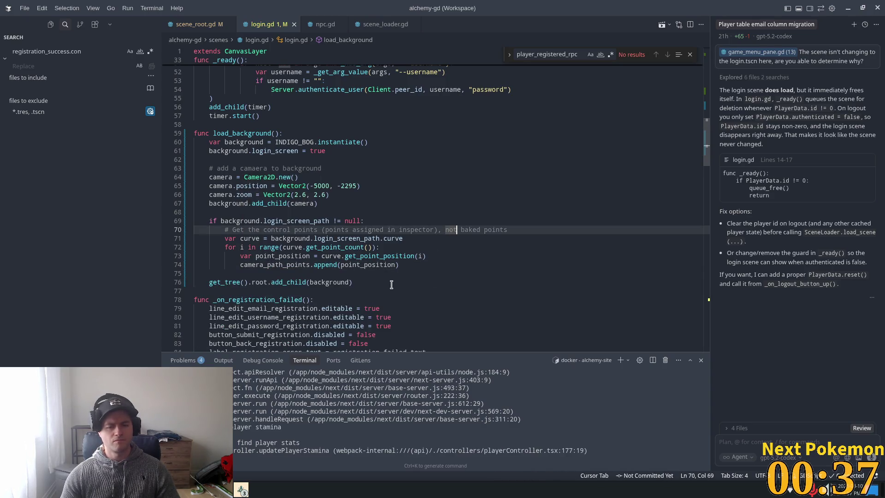
{"action": "left_click", "coordinate": [383, 238]}
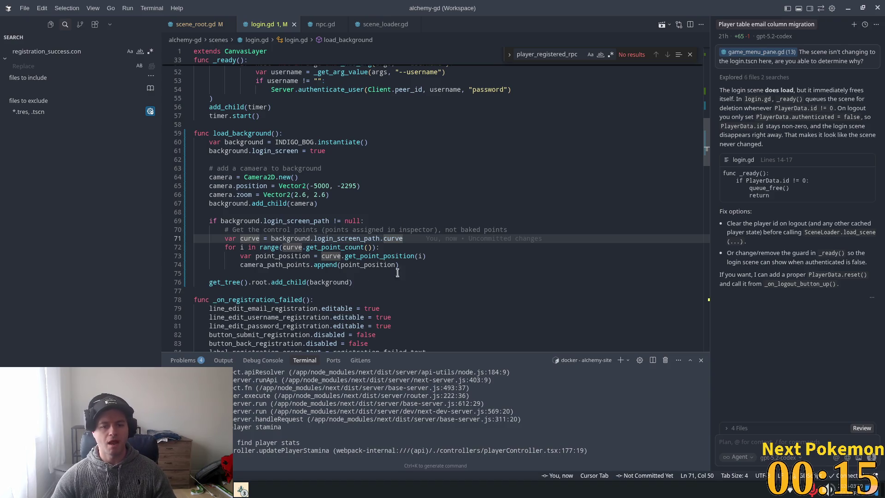
{"action": "left_click", "coordinate": [341, 231]}
{"action": "left_click", "coordinate": [325, 24]}
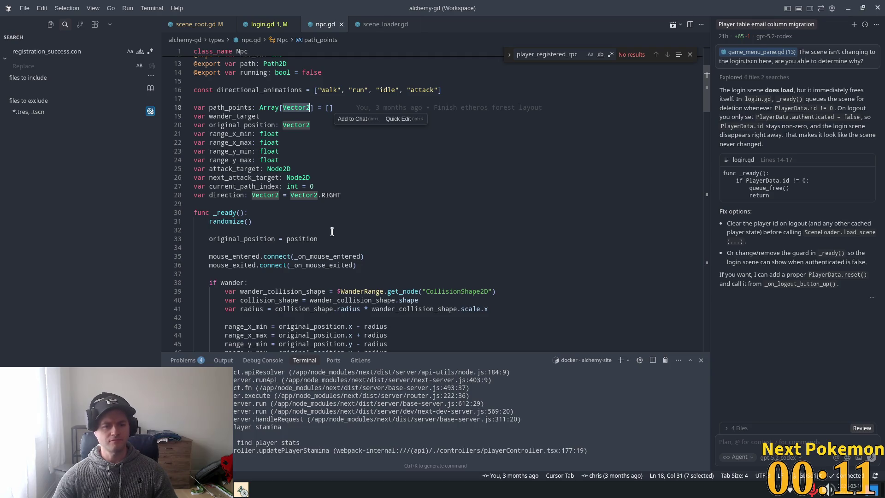
{"action": "scroll", "coordinate": [291, 247], "scroll_direction": "down", "scroll_amount": 4}
{"action": "scroll", "coordinate": [286, 235], "scroll_direction": "down", "scroll_amount": 8}
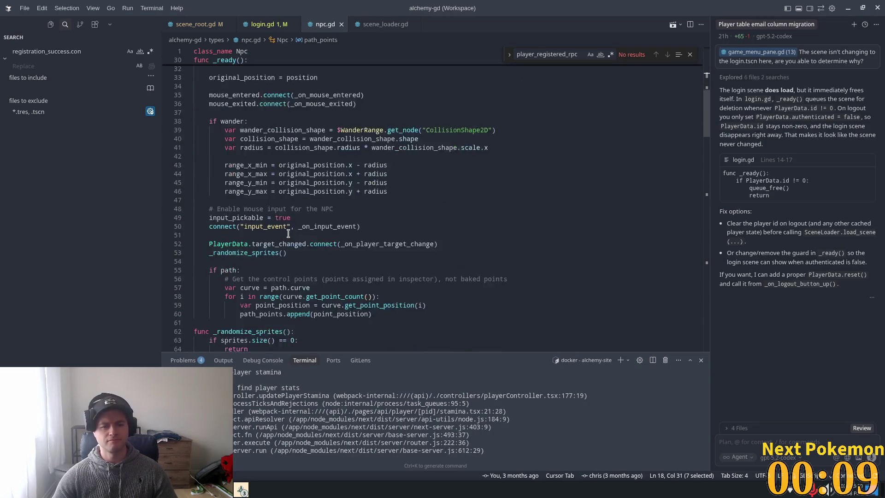
{"action": "scroll", "coordinate": [295, 227], "scroll_direction": "down", "scroll_amount": 14}
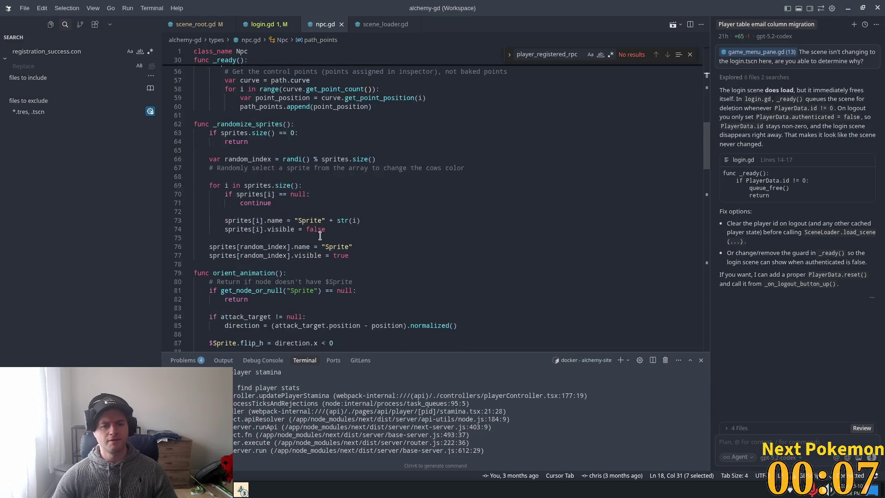
{"action": "scroll", "coordinate": [372, 248], "scroll_direction": "down", "scroll_amount": 3}
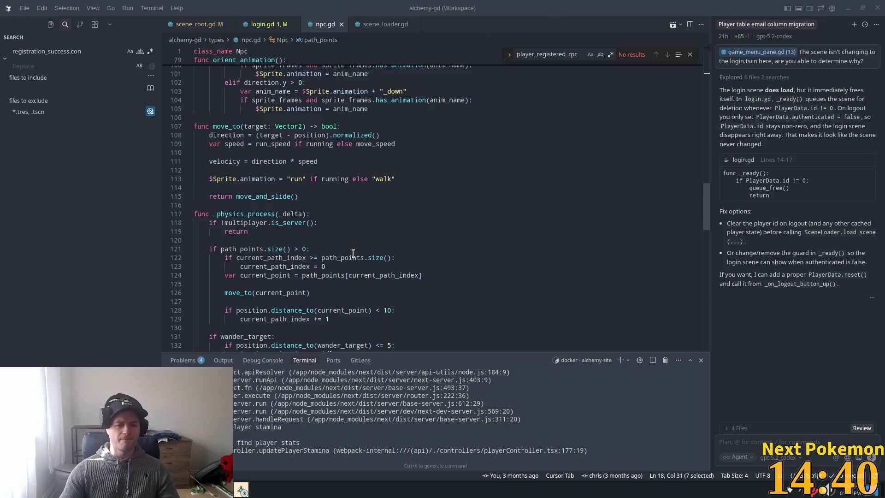
{"action": "scroll", "coordinate": [348, 203], "scroll_direction": "down", "scroll_amount": 1}
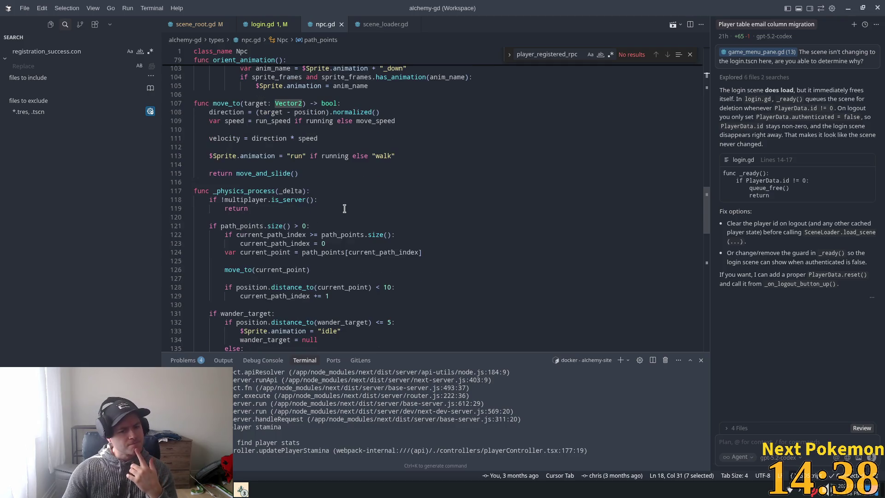
{"action": "scroll", "coordinate": [341, 220], "scroll_direction": "down", "scroll_amount": 3}
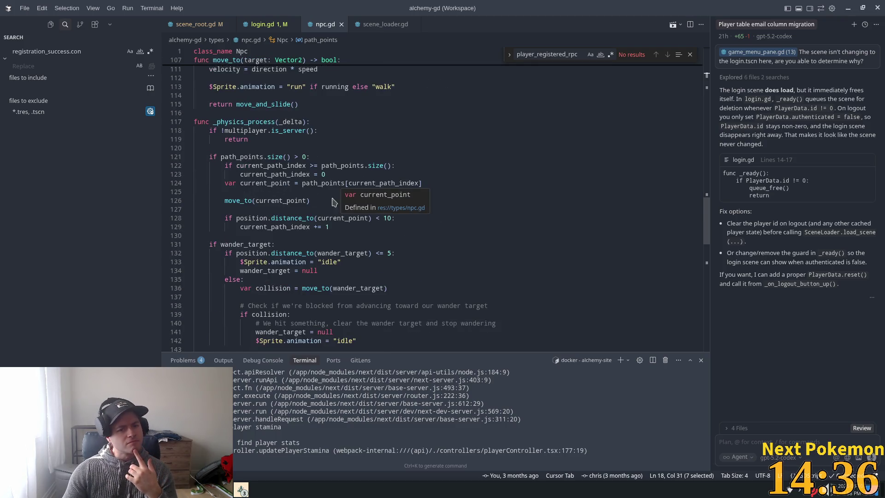
{"action": "double_click", "coordinate": [220, 153]}
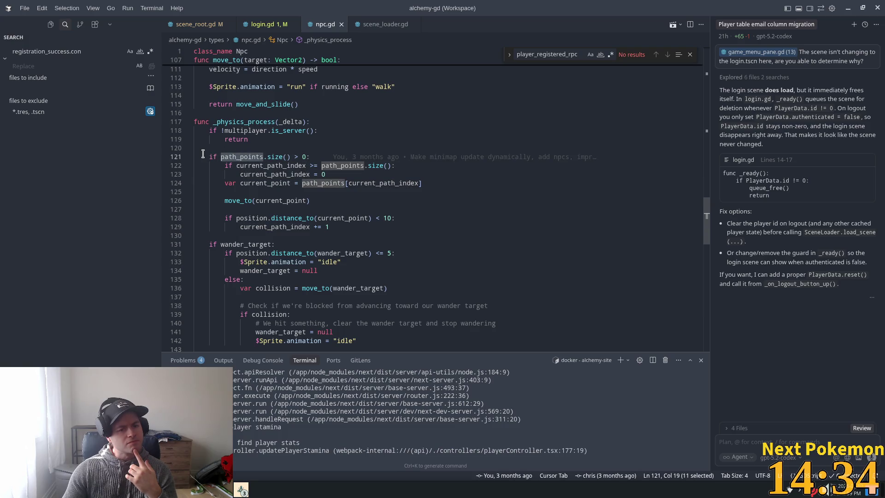
{"action": "mouse_move", "coordinate": [210, 157]}
{"action": "left_mouse_down"}
{"action": "mouse_move", "coordinate": [323, 168]}
{"action": "mouse_move", "coordinate": [314, 184]}
{"action": "mouse_move", "coordinate": [297, 188]}
{"action": "mouse_move", "coordinate": [317, 226]}
{"action": "mouse_move", "coordinate": [341, 224]}
{"action": "left_mouse_up"}
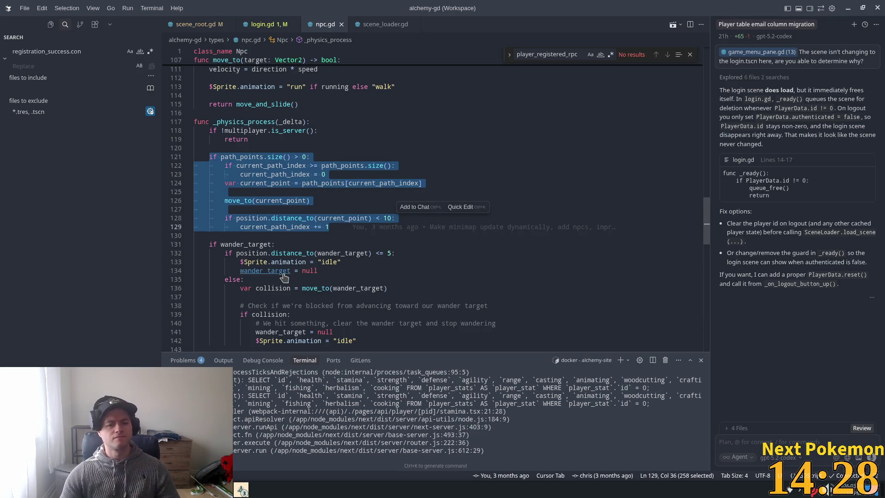
{"action": "scroll", "coordinate": [262, 202], "scroll_direction": "down", "scroll_amount": 5}
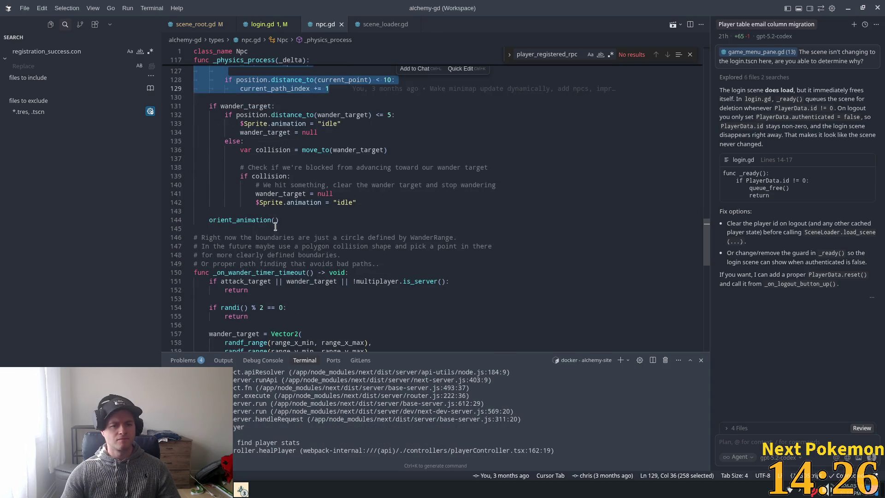
{"action": "scroll", "coordinate": [267, 252], "scroll_direction": "up", "scroll_amount": 3}
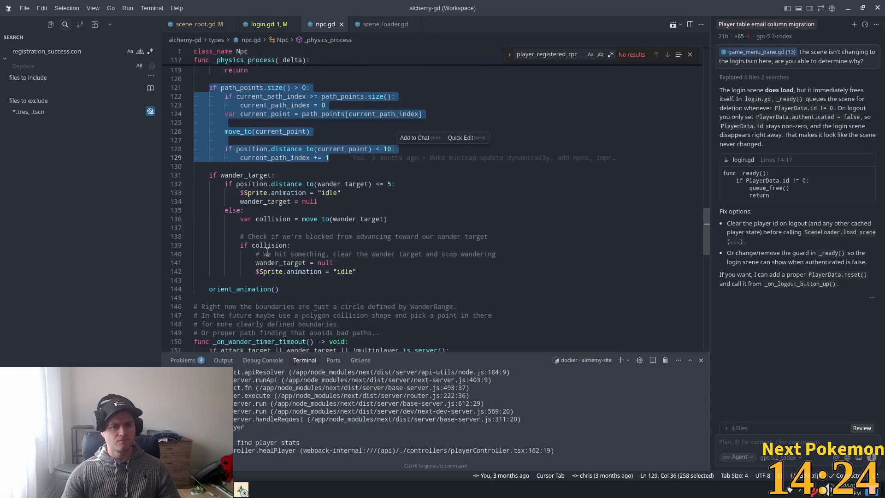
{"action": "scroll", "coordinate": [278, 244], "scroll_direction": "up", "scroll_amount": 1}
{"action": "scroll", "coordinate": [279, 243], "scroll_direction": "up", "scroll_amount": 2}
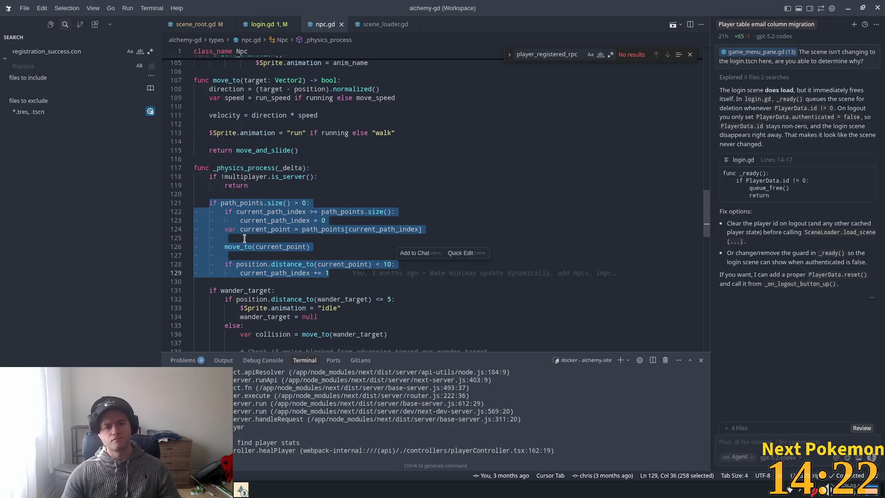
{"action": "scroll", "coordinate": [246, 248], "scroll_direction": "up", "scroll_amount": 2}
{"action": "mouse_move", "coordinate": [238, 166]}
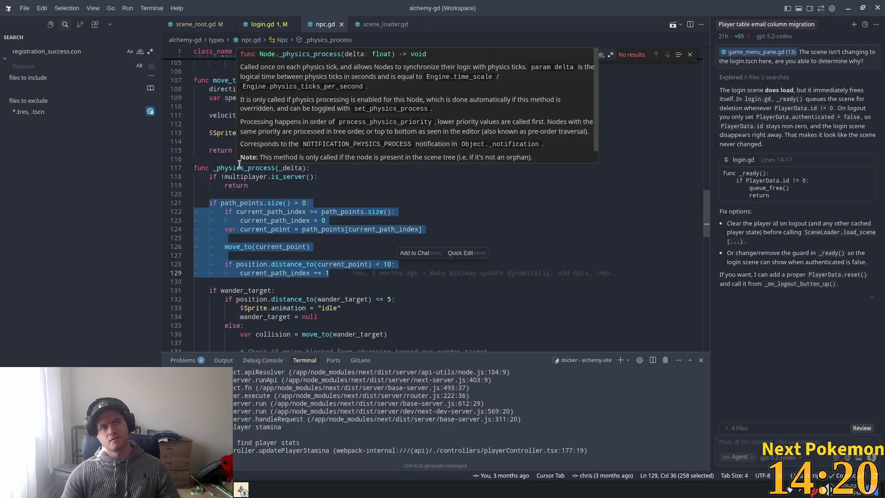
{"action": "left_click", "coordinate": [253, 24]}
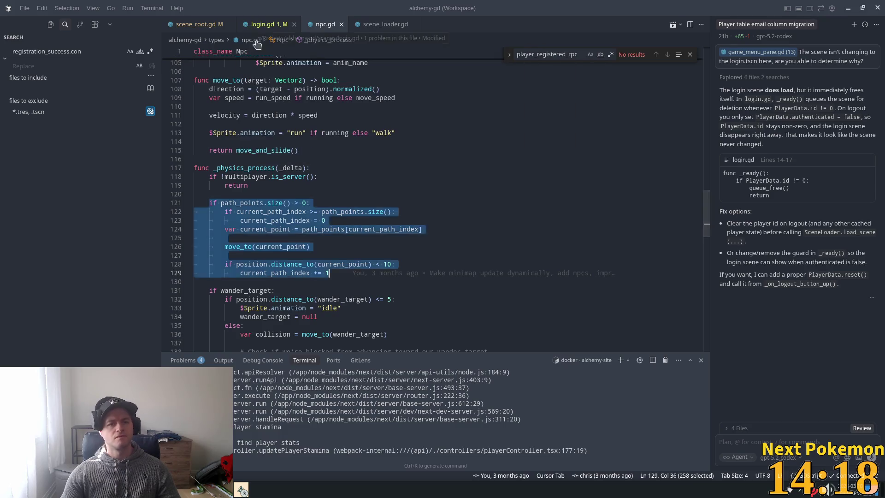
{"action": "left_click", "coordinate": [321, 229]}
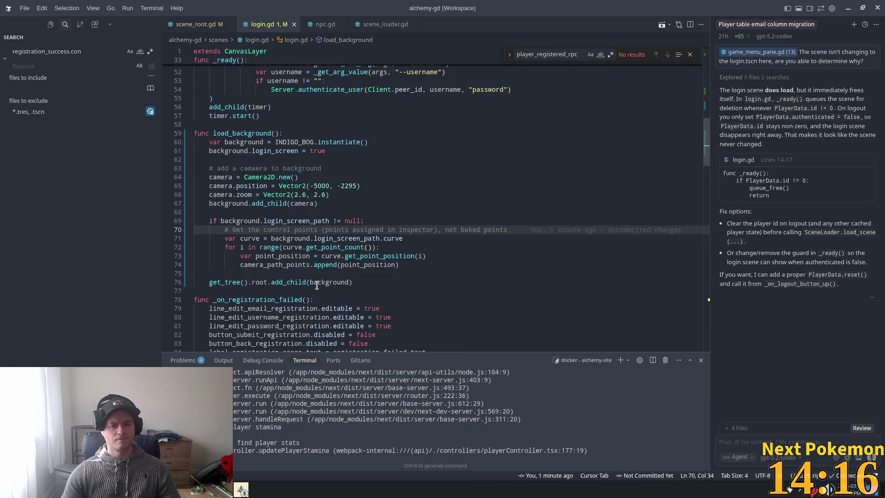
Step: Add func _process(delta) above load_background with the suggested camera-movement body
{"action": "scroll", "coordinate": [302, 258], "scroll_direction": "up", "scroll_amount": 3}
{"action": "scroll", "coordinate": [286, 241], "scroll_direction": "down", "scroll_amount": 1}
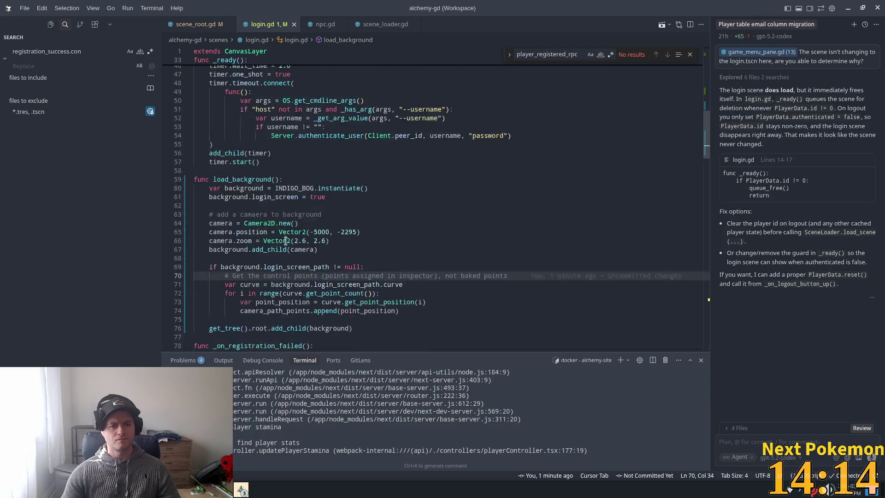
{"action": "left_click", "coordinate": [194, 169]}
{"action": "key", "text": "Return"}
{"action": "key", "text": "Return"}
{"action": "key", "text": "Up"}
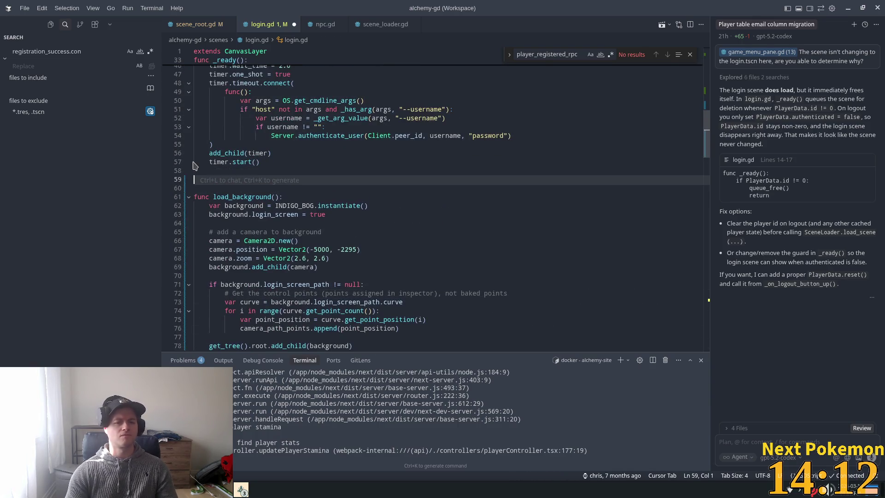
{"action": "type", "text": "func _process(delta):"}
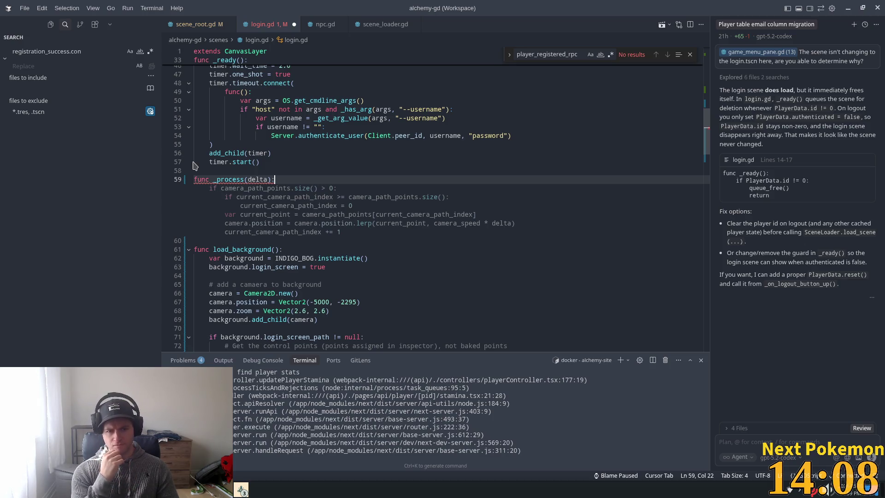
{"action": "key", "text": "Tab"}
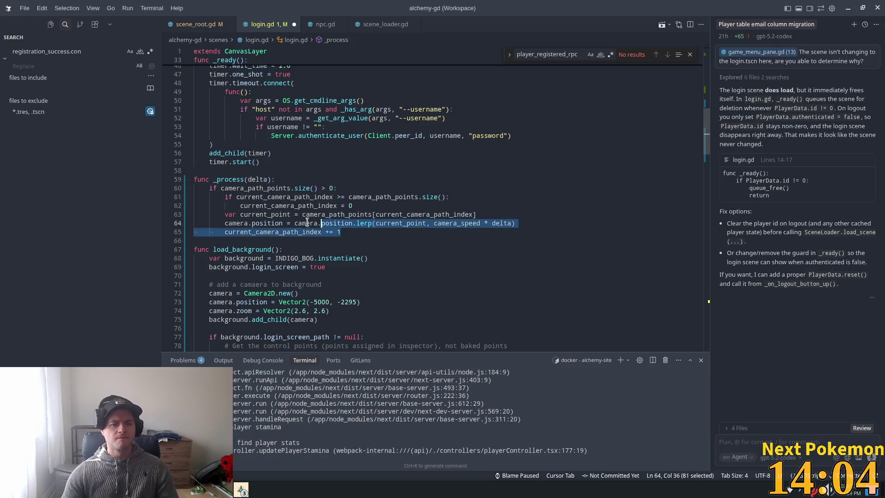
Step: Review lines 63–65, reject the inline distance-check suggestion, and run the game in Godot
{"action": "left_click_drag", "start_coordinate": [353, 232], "coordinate": [257, 217]}
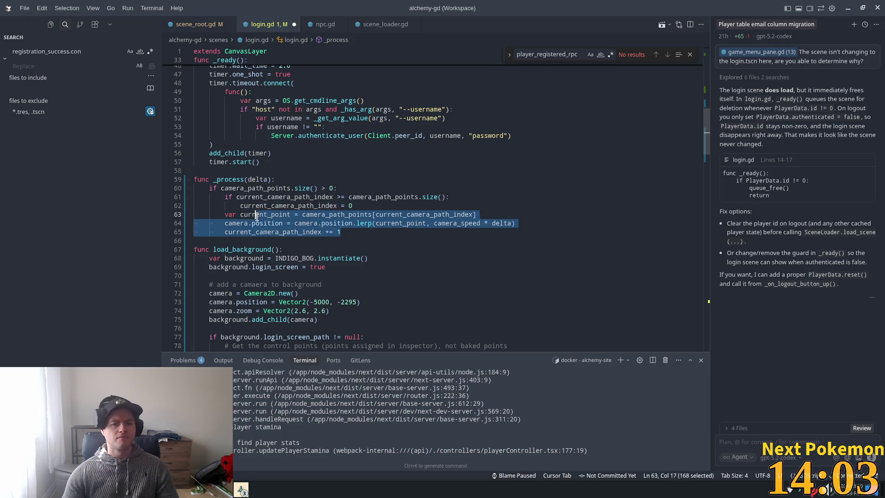
{"action": "left_click", "coordinate": [348, 230]}
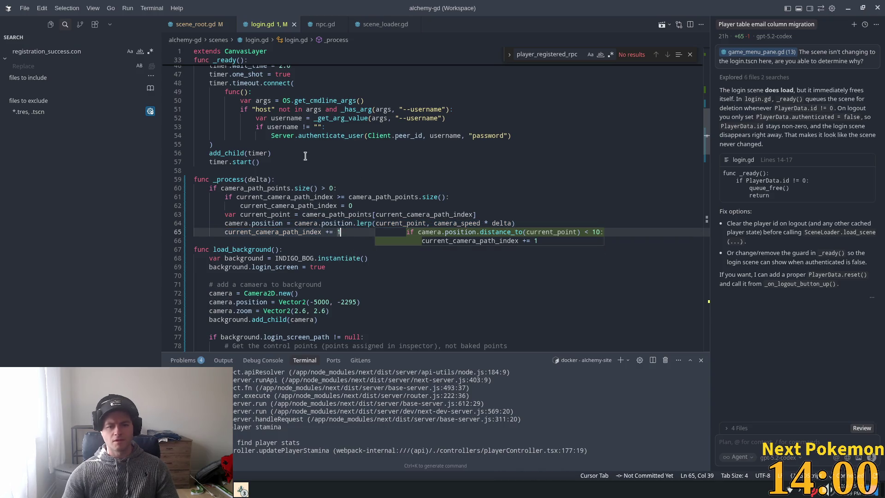
{"action": "left_click", "coordinate": [364, 153]}
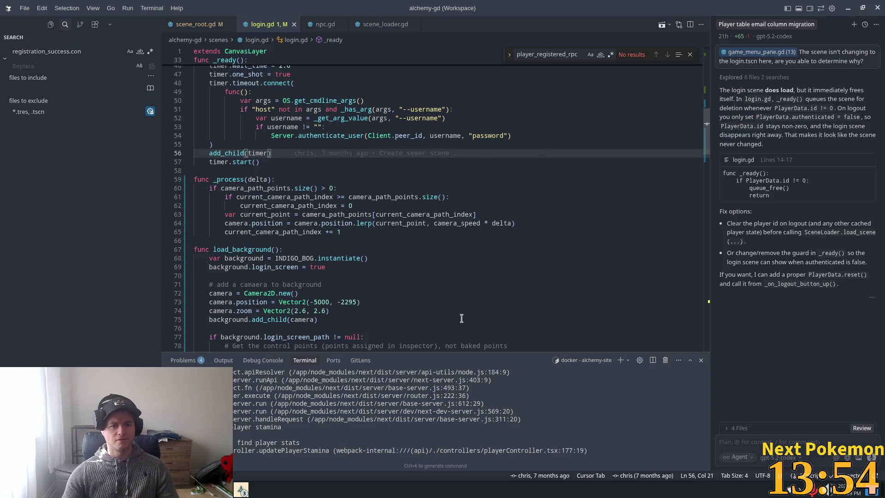
{"action": "key", "text": "alt+Tab"}
{"action": "left_click", "coordinate": [740, 24]}
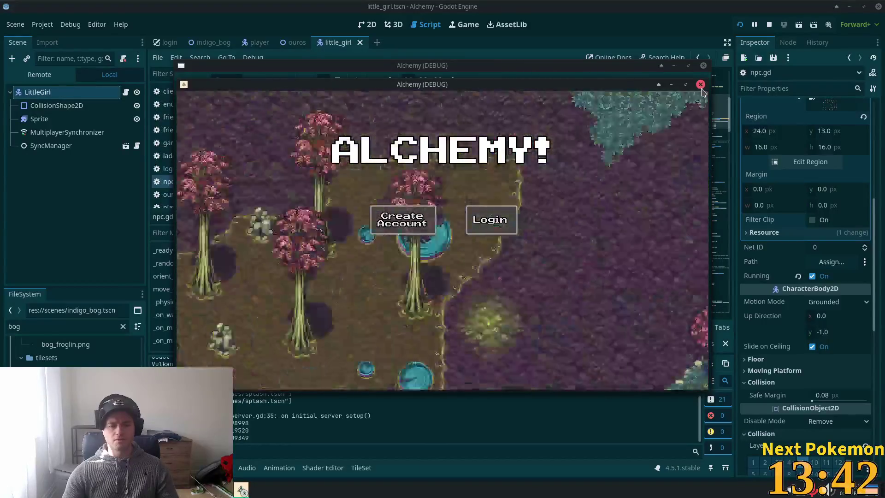
Step: Bring the Godot editor back in front, then return to login.gd in Cursor
{"action": "left_click", "coordinate": [589, 22]}
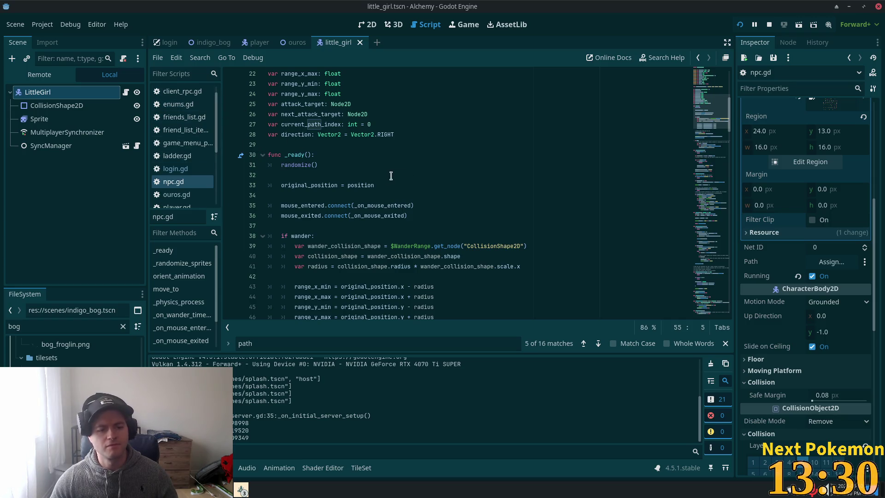
{"action": "key", "text": "alt+Tab"}
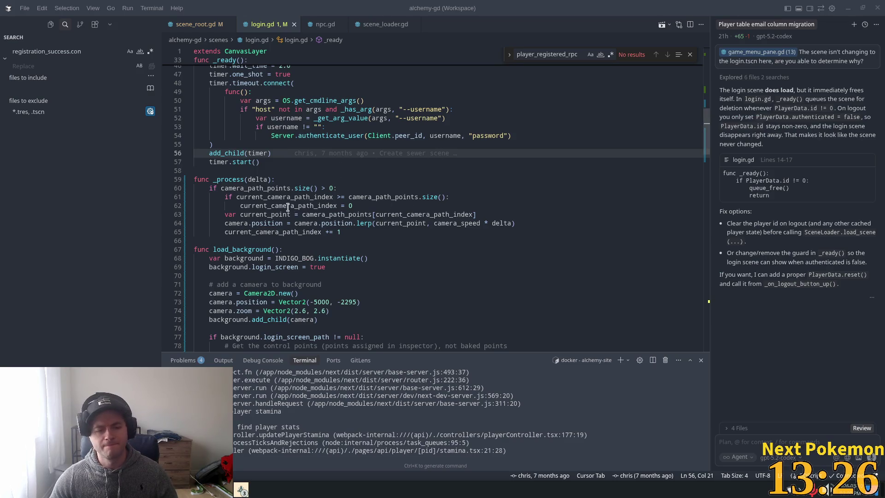
Step: Inspect delta, camera.position and camera_speed in _process's lerp line
{"action": "left_click", "coordinate": [249, 206]}
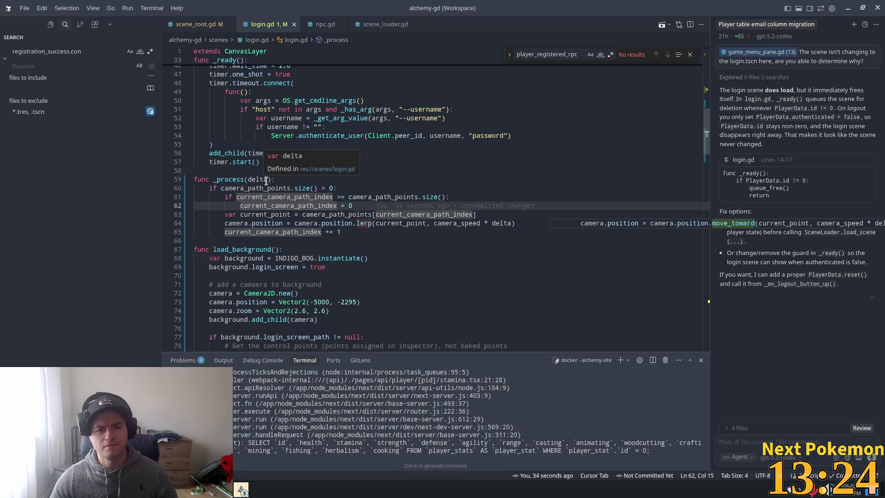
{"action": "left_click", "coordinate": [349, 224]}
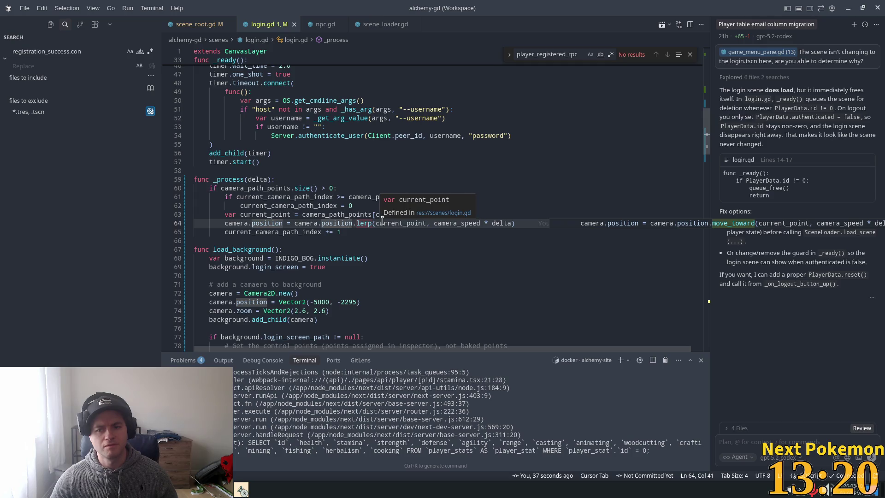
{"action": "left_click", "coordinate": [353, 225]}
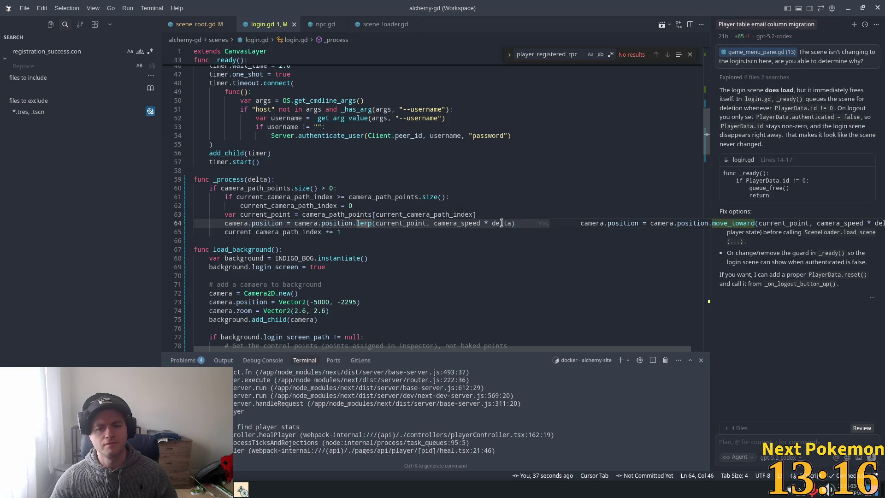
{"action": "double_click", "coordinate": [458, 223]}
{"action": "left_click", "coordinate": [530, 215]}
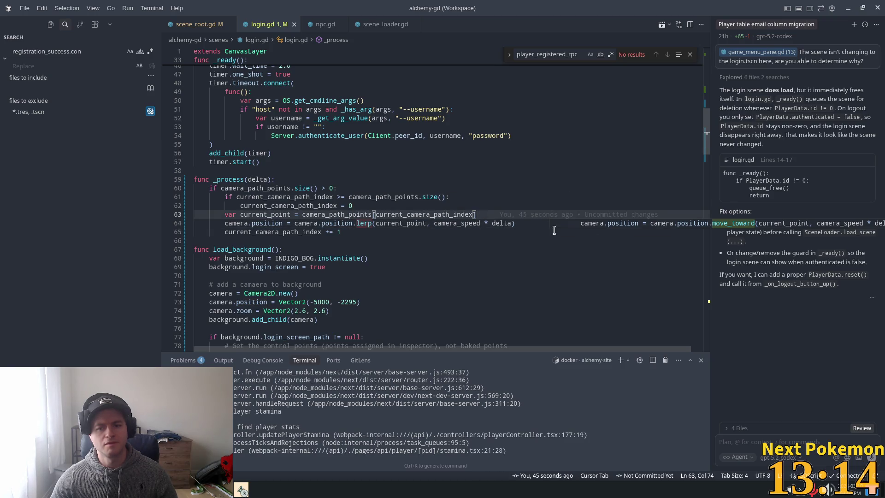
{"action": "left_click", "coordinate": [531, 226]}
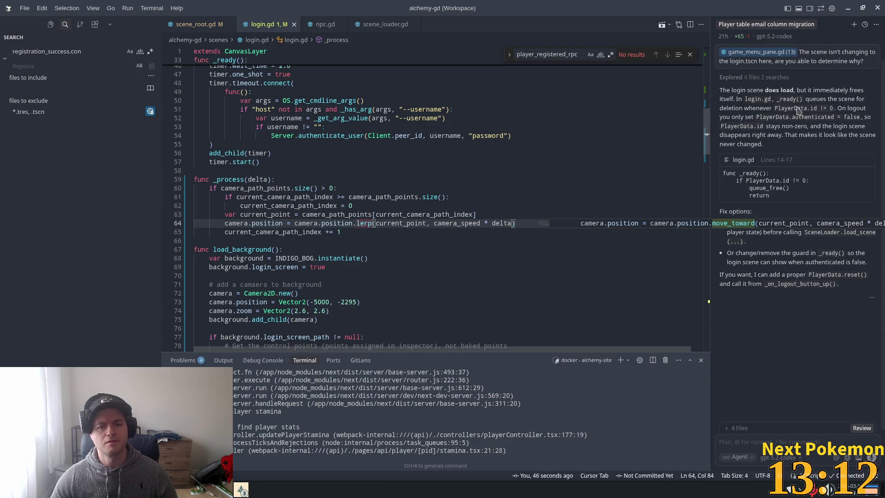
{"action": "key", "text": "Escape"}
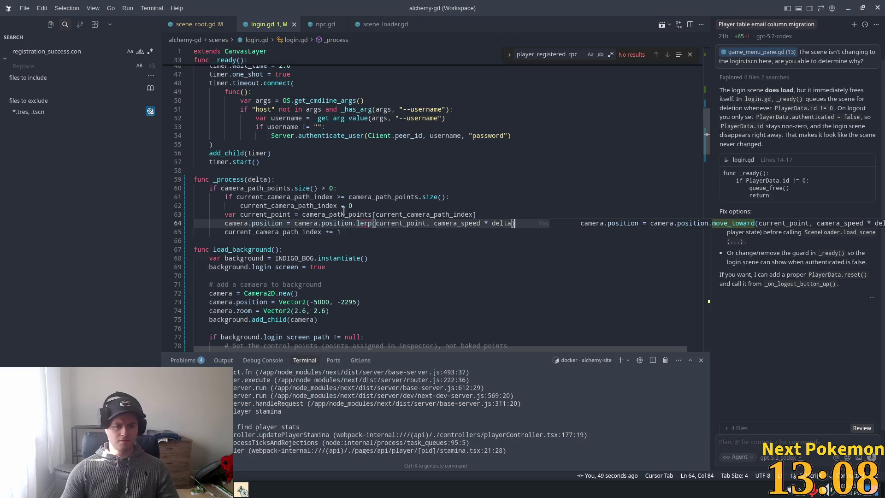
Step: Attach the line 64 lerp statement to the agent chat and request a slow landscape pan
{"action": "left_click", "coordinate": [438, 205]}
{"action": "left_click_drag", "start_coordinate": [541, 221], "coordinate": [223, 222]}
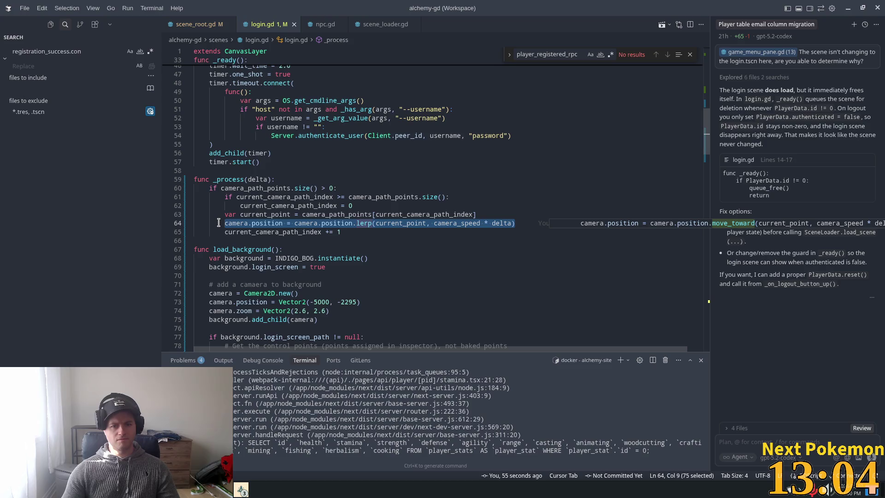
{"action": "key", "text": "ctrl+l"}
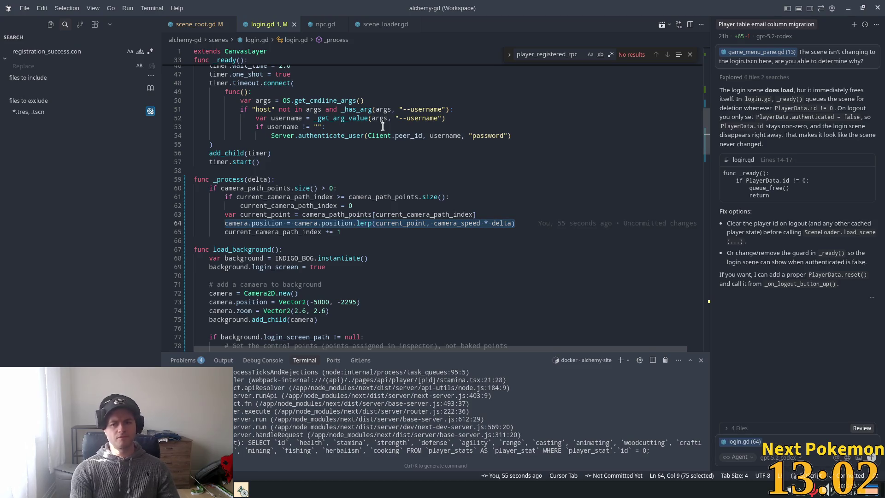
{"action": "type", "text": "this is"}
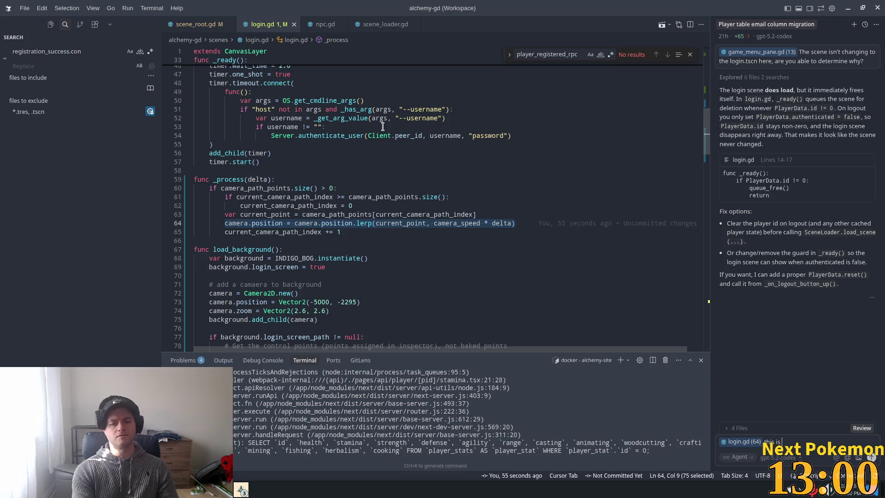
{"action": "type", "text": " moving"}
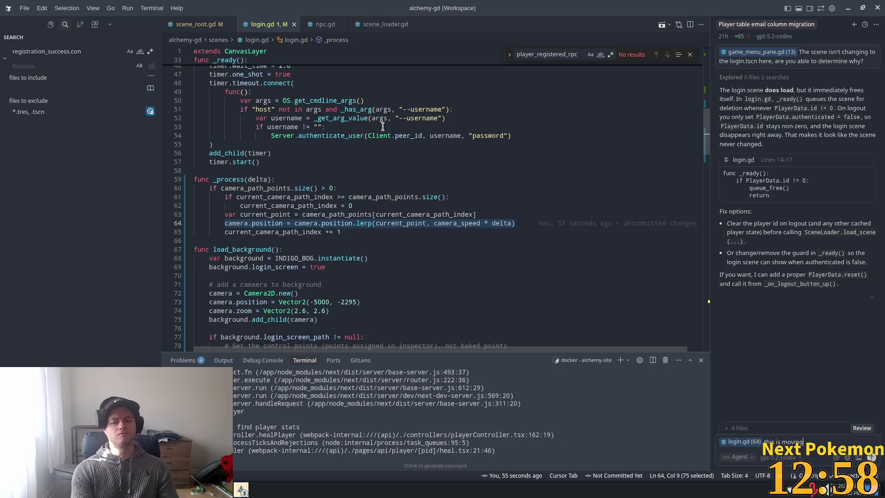
{"action": "type", "text": " aro"}
{"action": "type", "text": "super"}
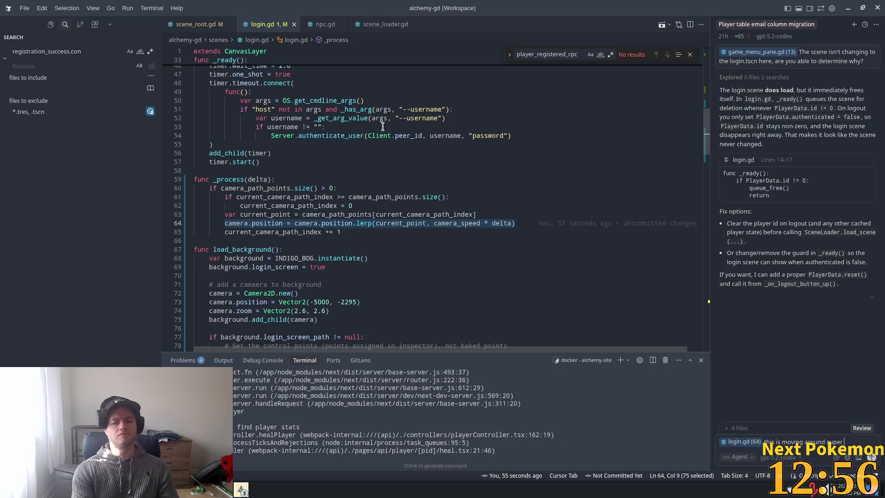
{"action": "type", "text": " fast,"}
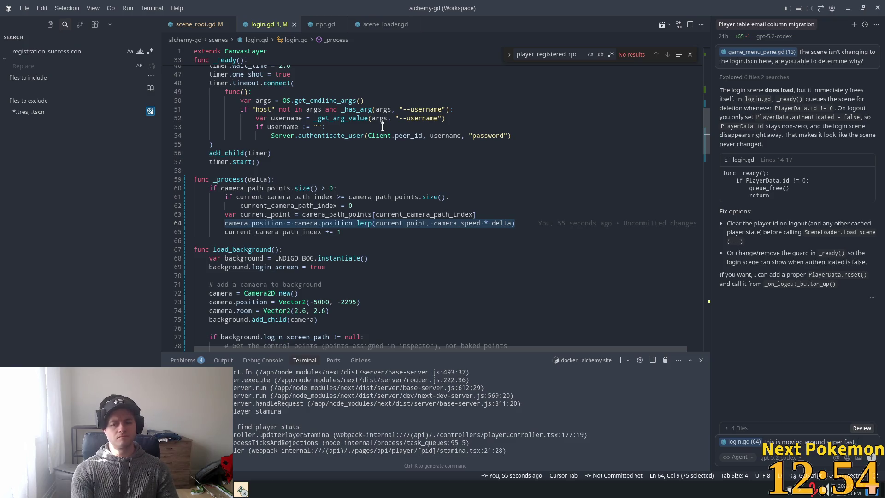
{"action": "type", "text": "lets sl"}
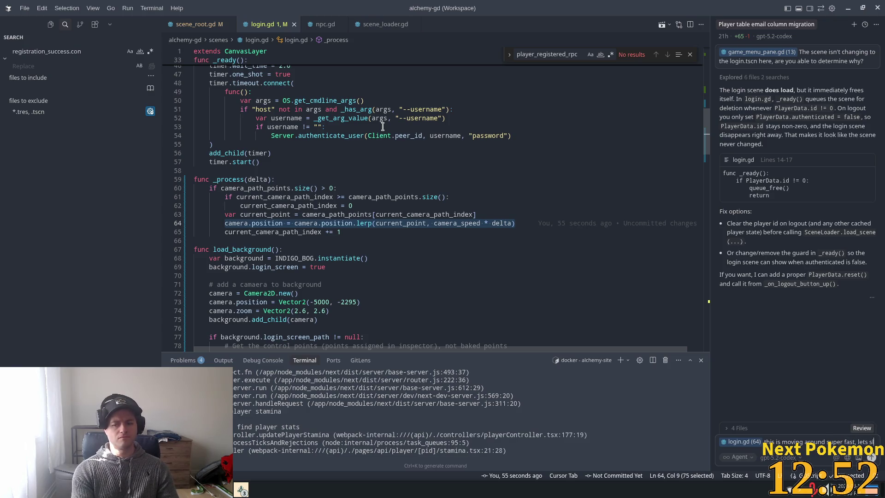
{"action": "type", "text": "ow it way"}
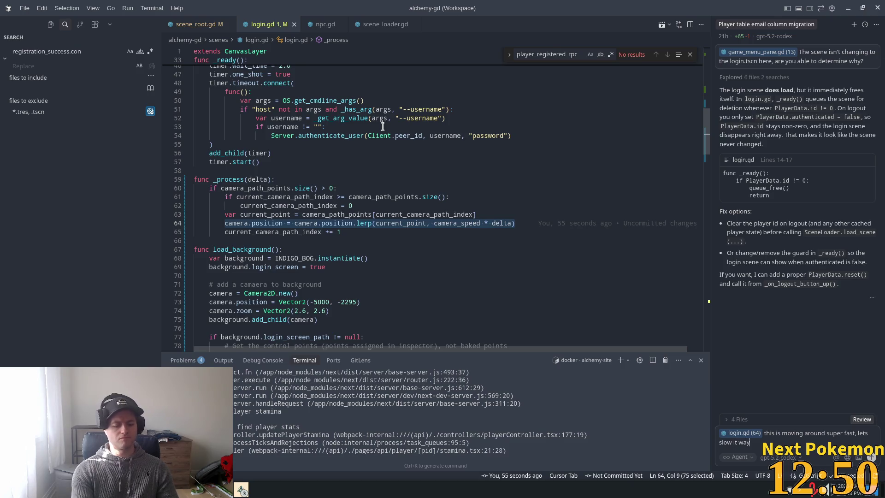
{"action": "type", "text": " to to the sp"}
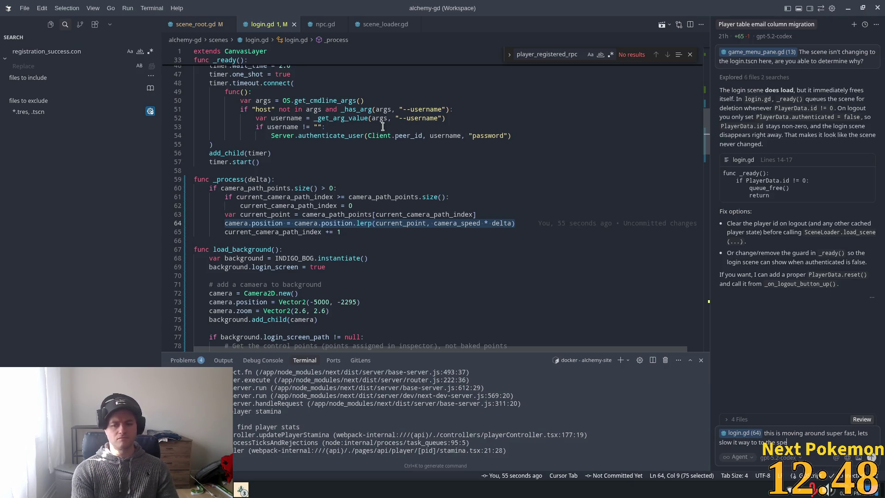
{"action": "type", "text": "ed of a"}
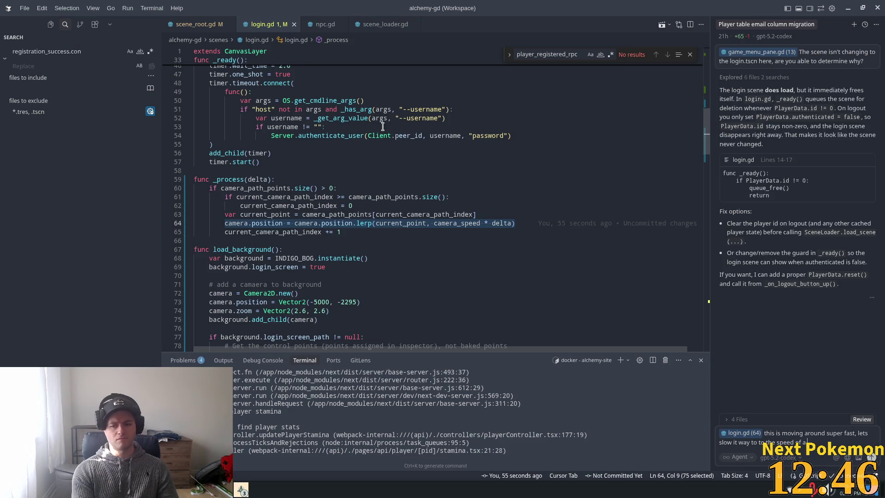
{"action": "type", "text": " slow pa"}
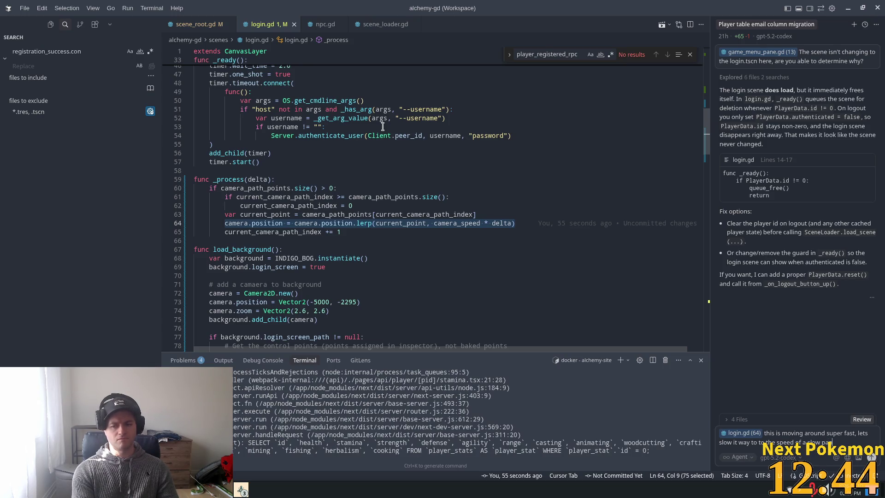
{"action": "type", "text": "nning camera"}
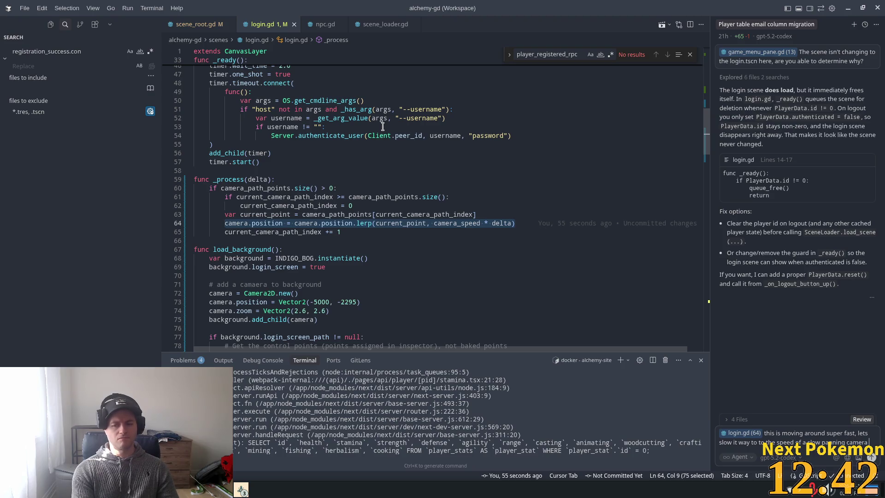
{"action": "type", "text": " ofer a lands"}
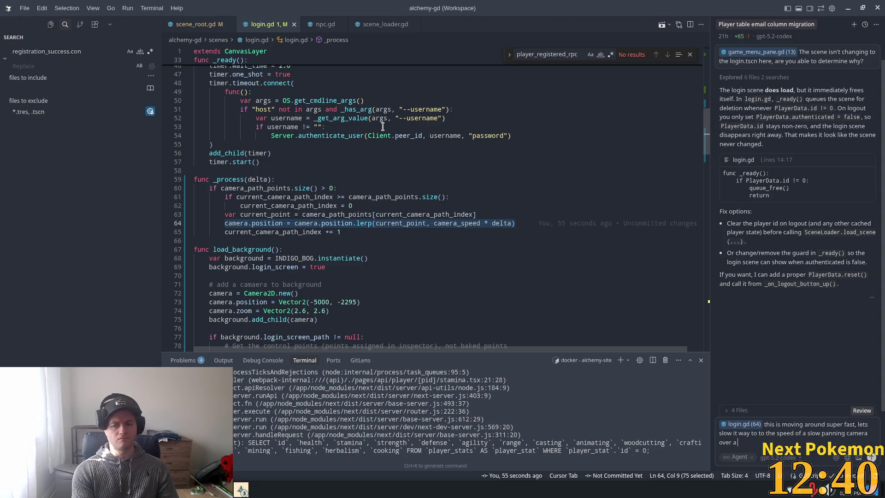
{"action": "type", "text": "c"}
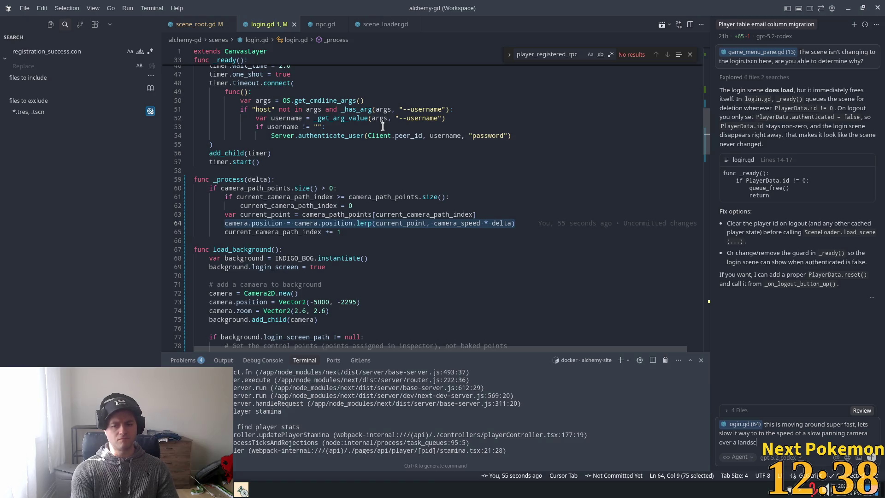
{"action": "type", "text": "pe"}
{"action": "key", "text": "Return"}
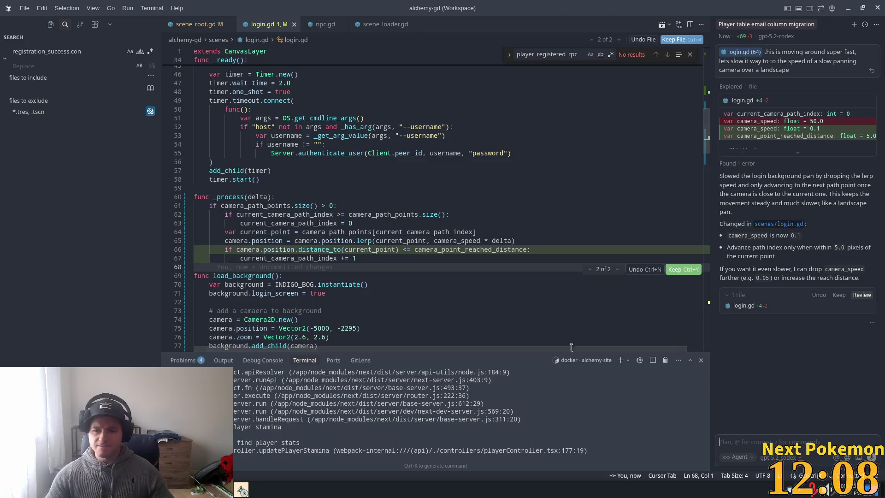
Step: Keep the agent's 5.0 reach-distance and camera_speed 0.1 edits, then run the game in Godot
{"action": "left_click", "coordinate": [685, 272]}
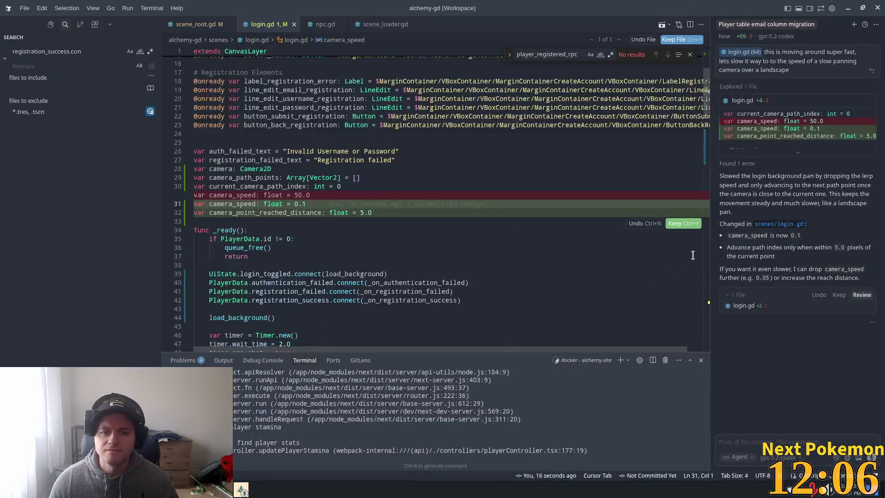
{"action": "left_click", "coordinate": [683, 218]}
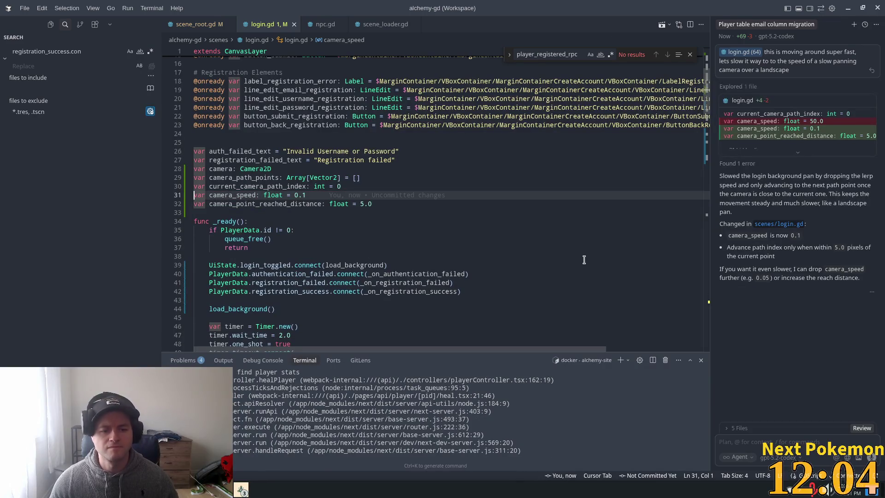
{"action": "key", "text": "alt+Tab"}
{"action": "left_click", "coordinate": [741, 25]}
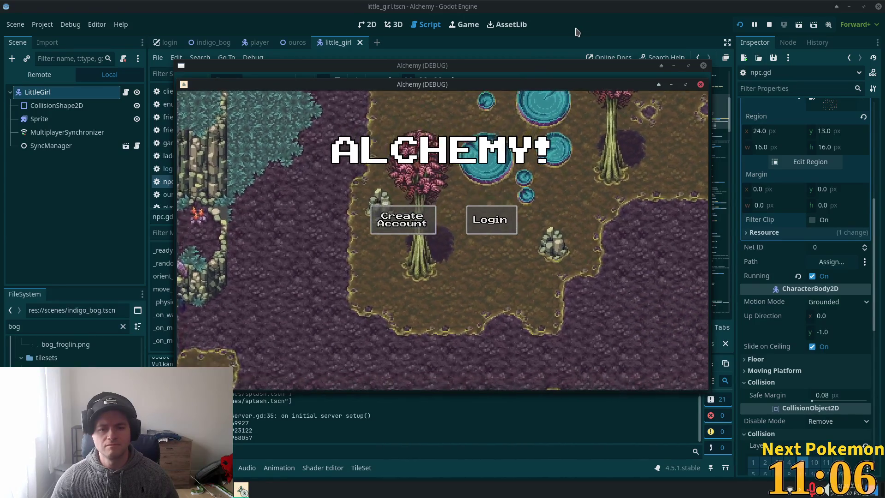
Step: Bring the Godot editor back in front of the running game windows
{"action": "left_click", "coordinate": [594, 13]}
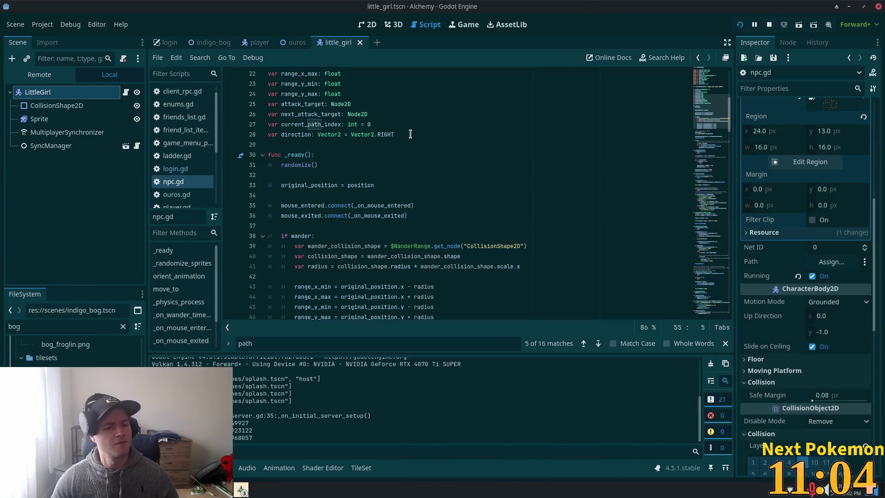
Step: Review _process's point lookup and lerp, then ask the agent to keep the camera at constant speed
{"action": "key", "text": "alt+Tab"}
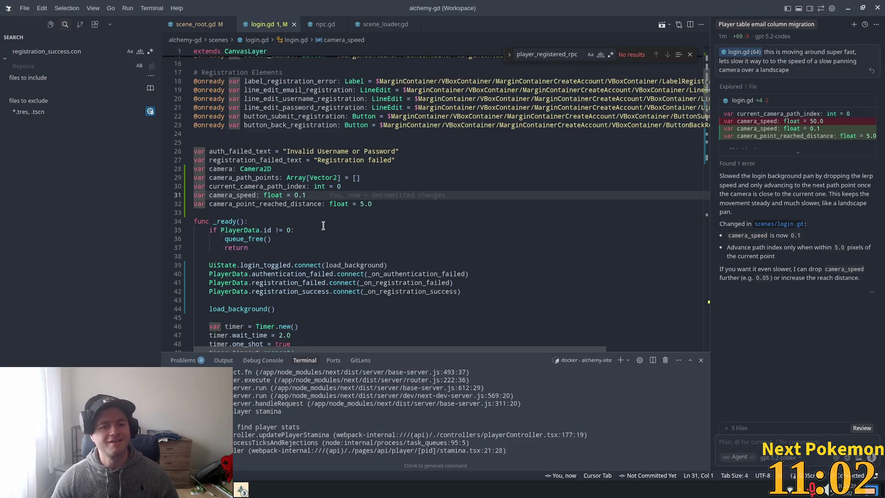
{"action": "scroll", "coordinate": [336, 185], "scroll_direction": "down", "scroll_amount": 3}
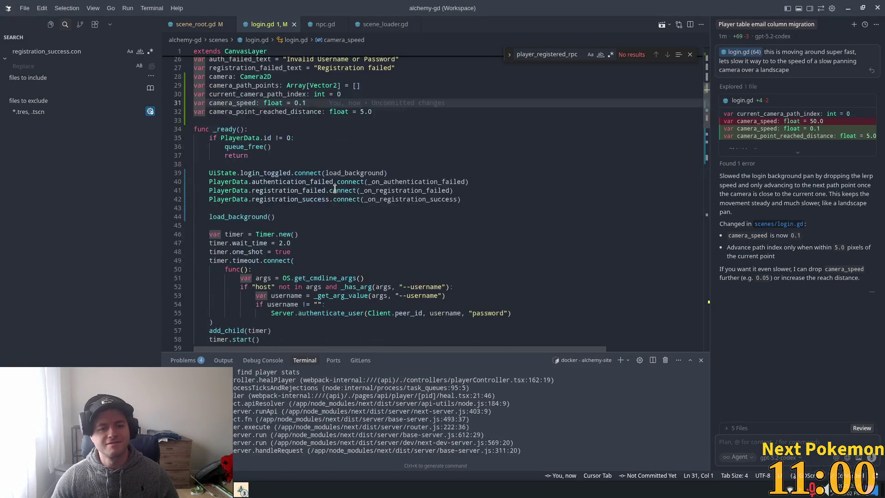
{"action": "scroll", "coordinate": [335, 189], "scroll_direction": "down", "scroll_amount": 3}
{"action": "scroll", "coordinate": [335, 189], "scroll_direction": "down", "scroll_amount": 3}
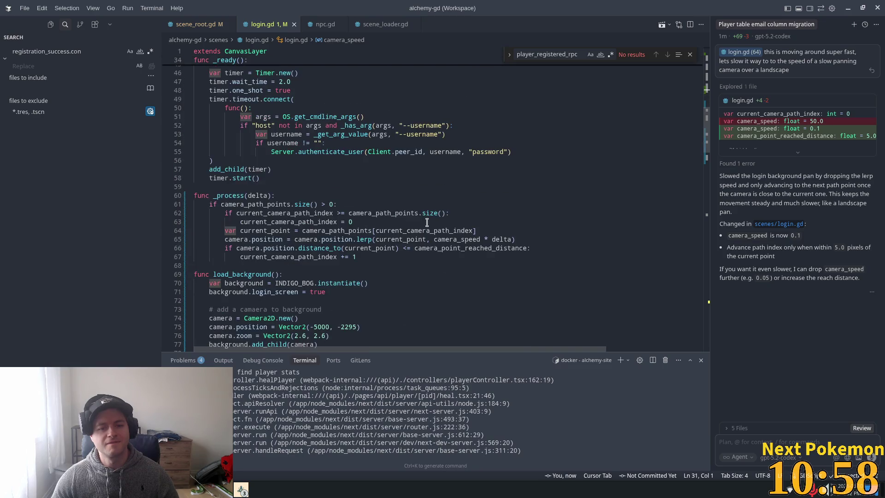
{"action": "left_click", "coordinate": [258, 231]}
{"action": "left_click", "coordinate": [375, 230]}
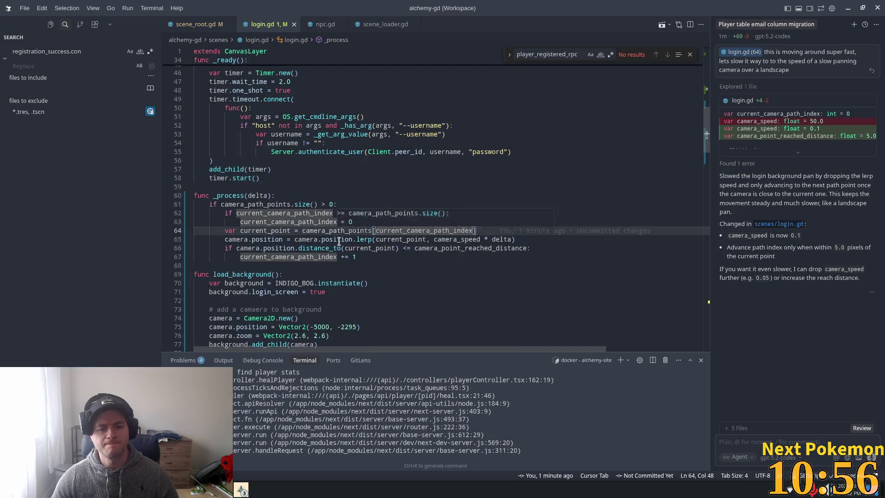
{"action": "left_click", "coordinate": [525, 239]}
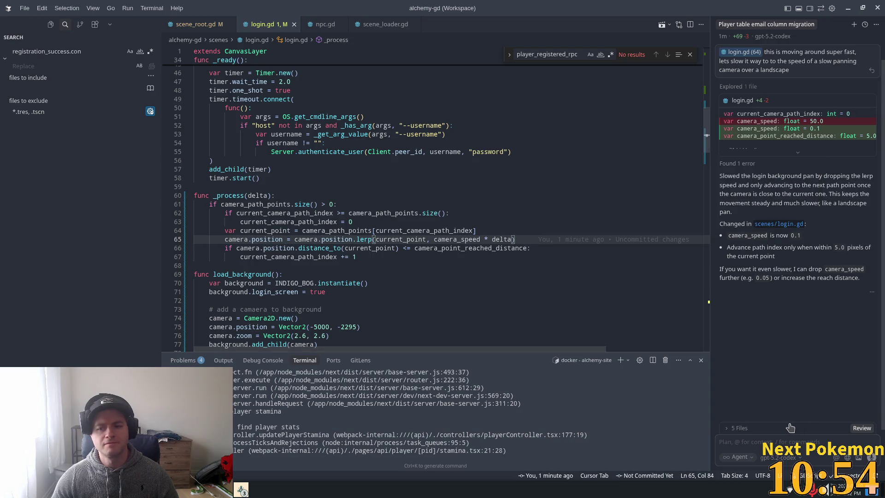
{"action": "left_click", "coordinate": [787, 440]}
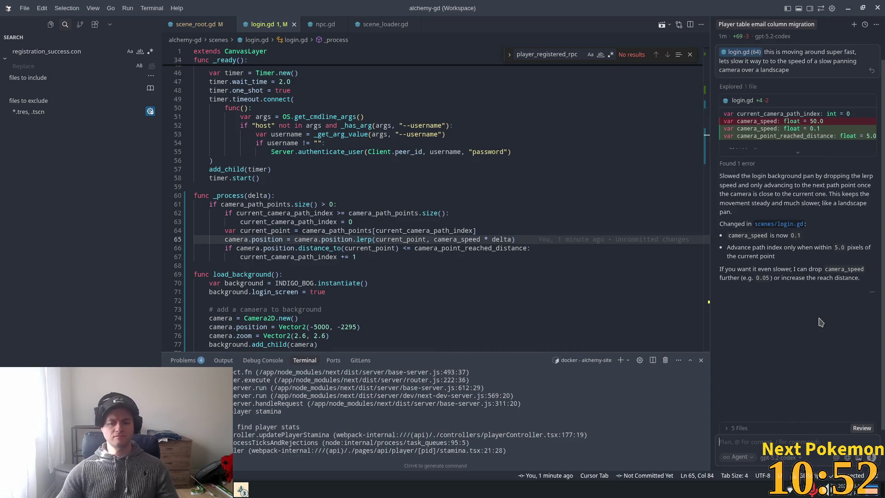
{"action": "type", "text": "it appear"}
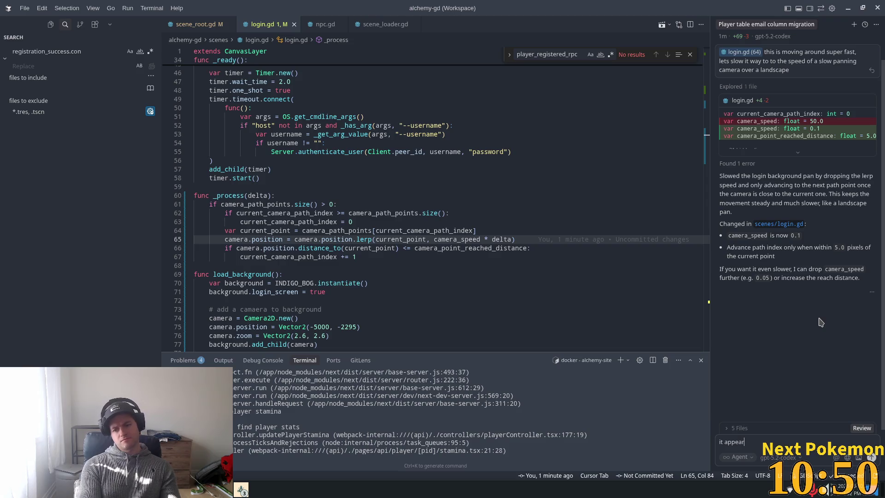
{"action": "type", "text": "o slow down as it approached the"}
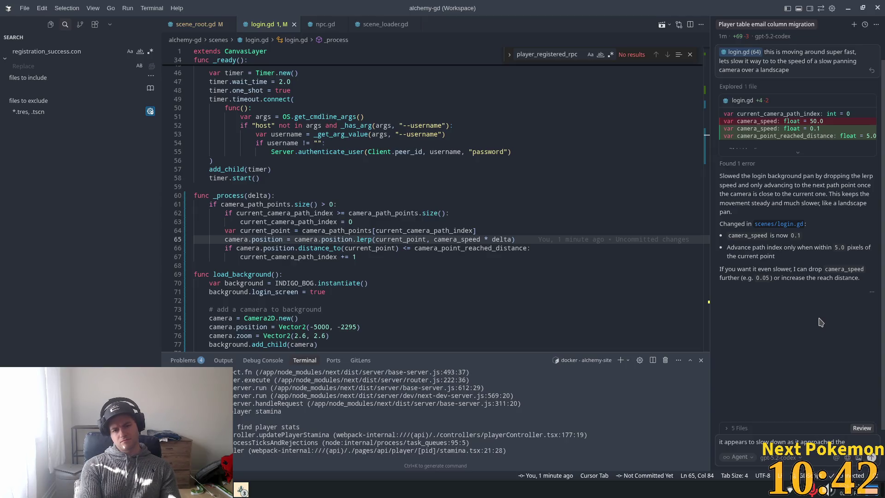
{"action": "type", "text": " current poi"}
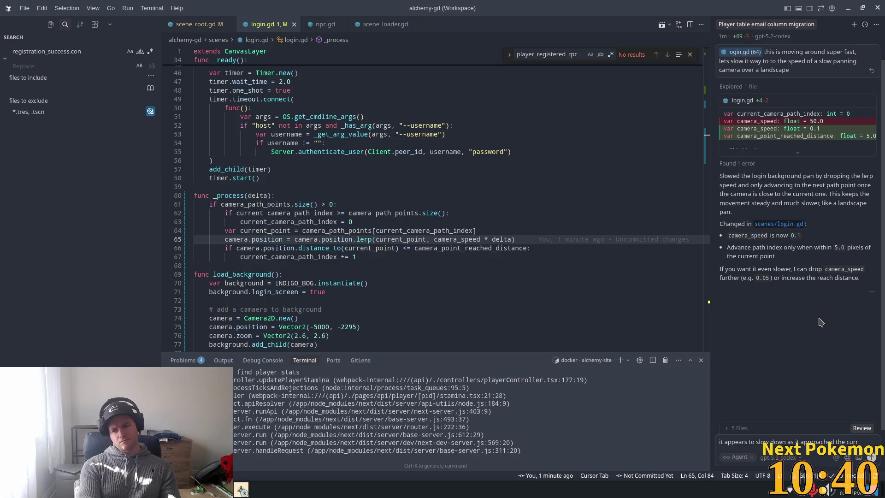
{"action": "type", "text": "nt"}
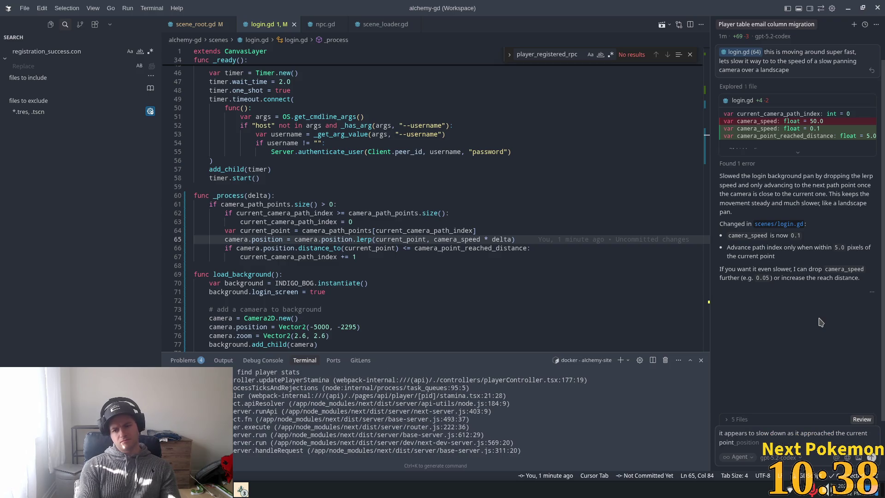
{"action": "type", "text": "."}
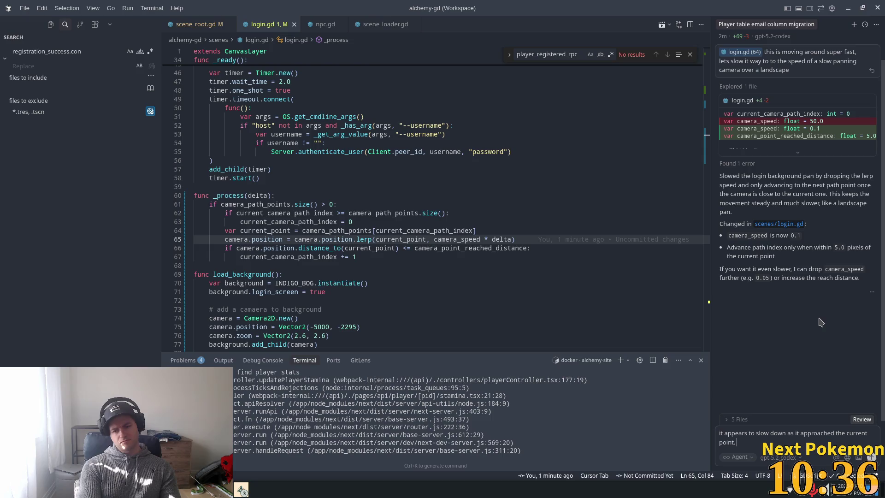
{"action": "type", "text": " Could we hav"}
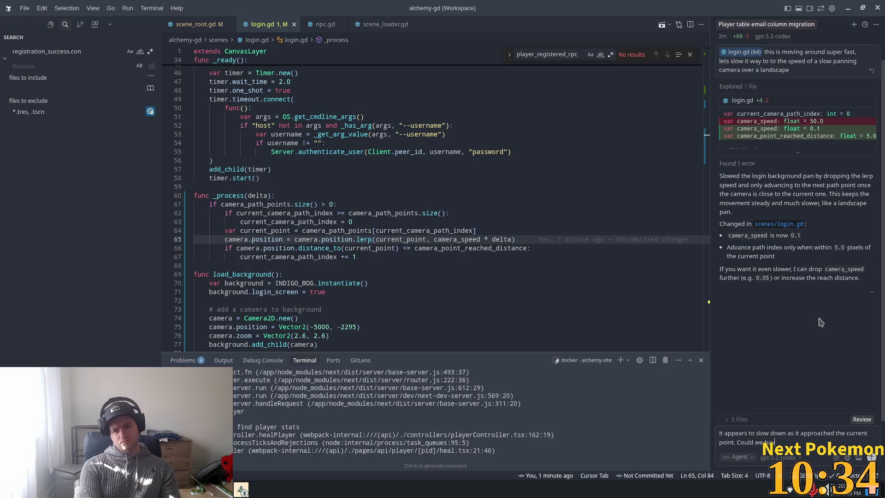
{"action": "type", "text": "e a it mov"}
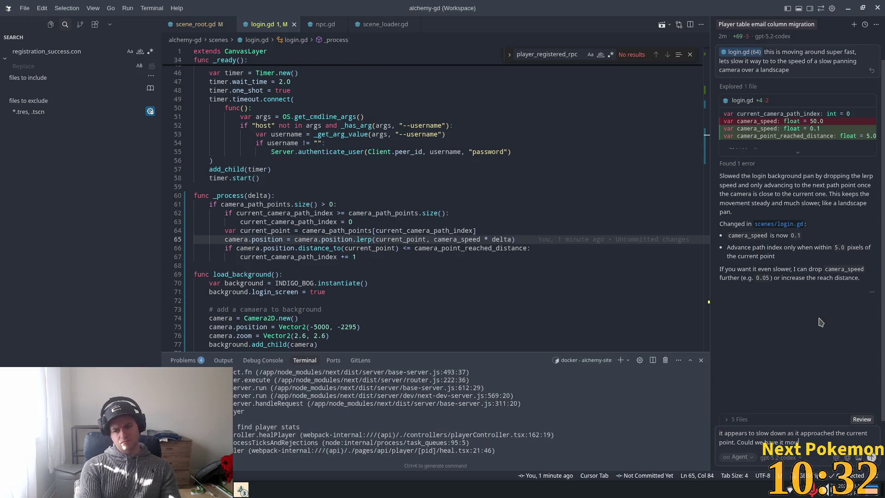
{"action": "type", "text": "ing at a constant s"}
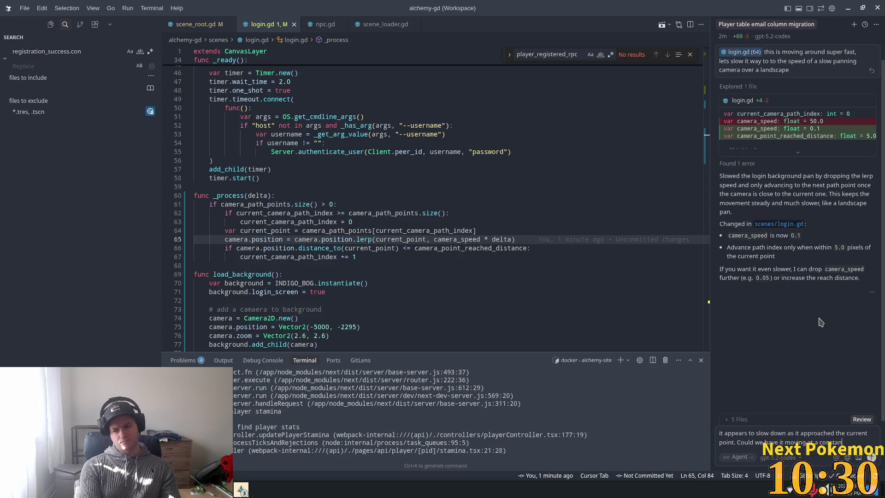
{"action": "type", "text": "pe"}
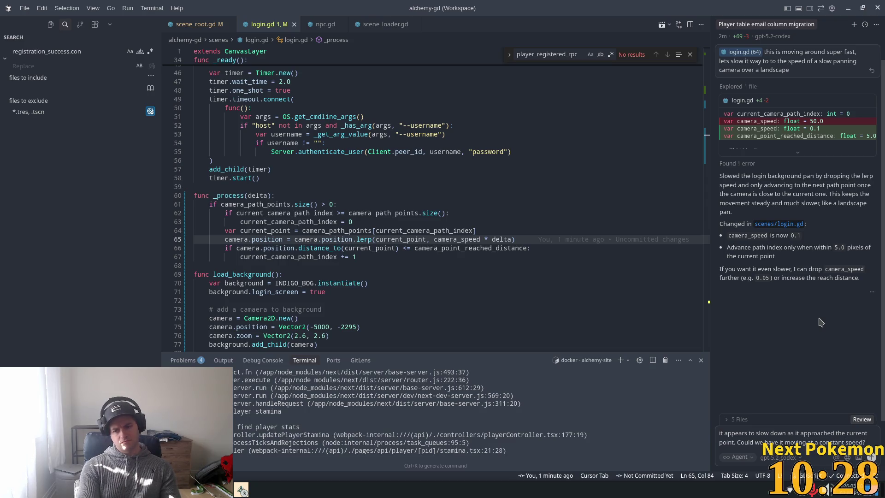
{"action": "key", "text": "Return"}
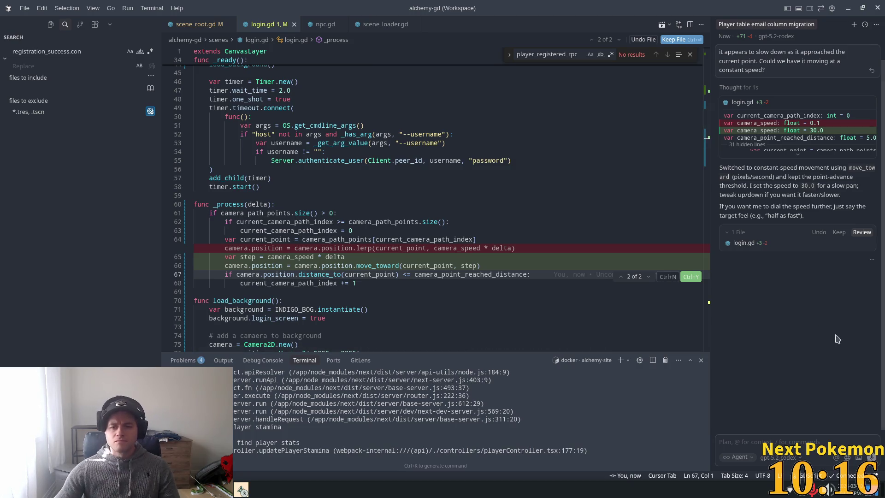
Step: Keep the agent's move_toward change at speed 30.0 and relaunch the game in Godot
{"action": "left_click", "coordinate": [837, 234]}
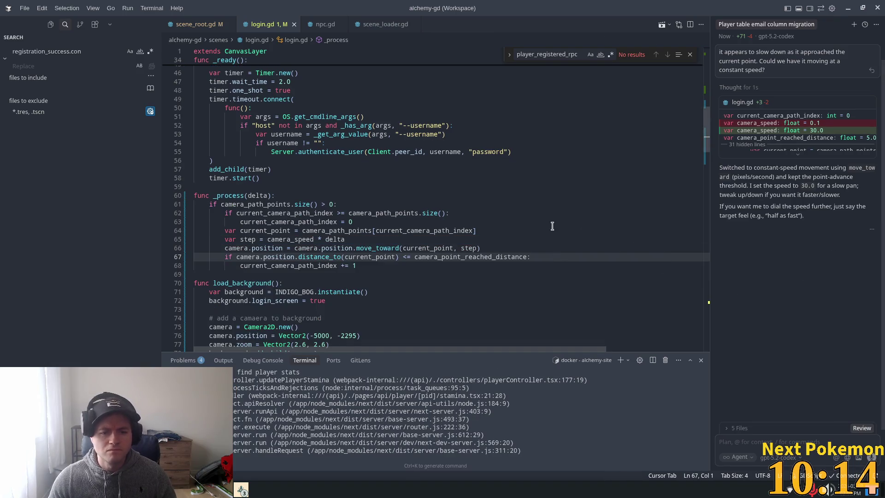
{"action": "left_click", "coordinate": [450, 222]}
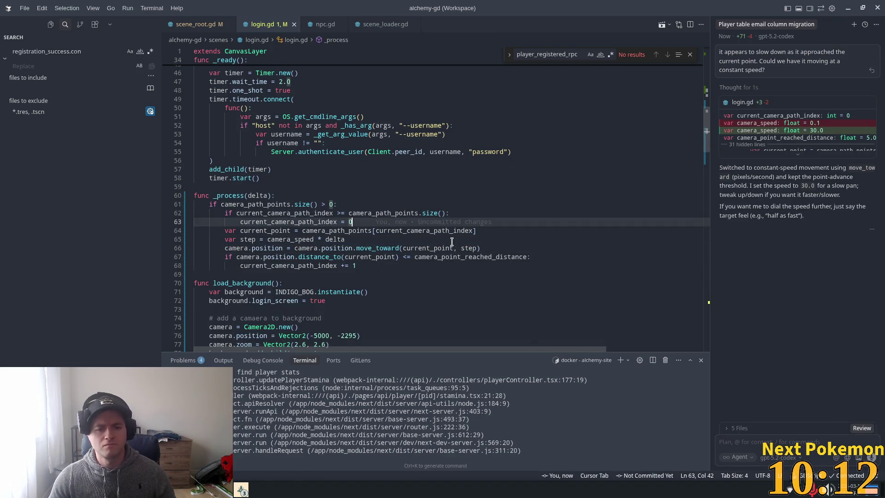
{"action": "key", "text": "alt+Tab"}
{"action": "left_click", "coordinate": [741, 24]}
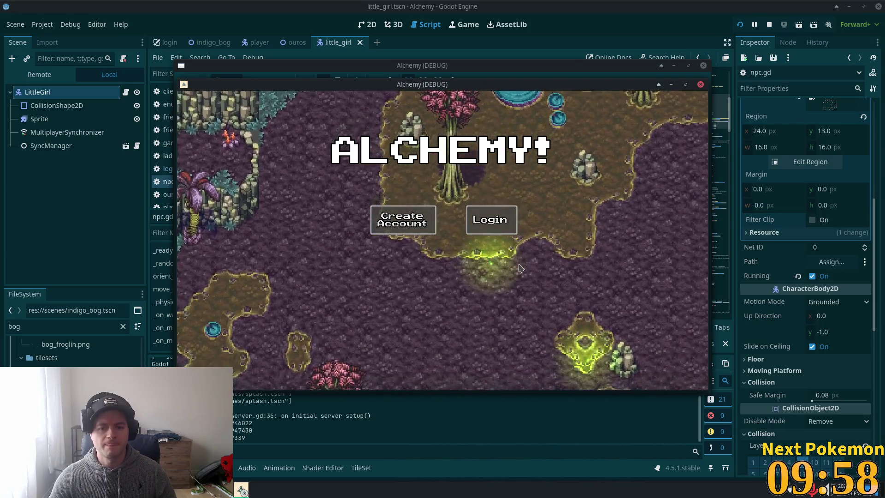
Step: Open the Login form, enter a username and the password, and submit
{"action": "left_click", "coordinate": [496, 228]}
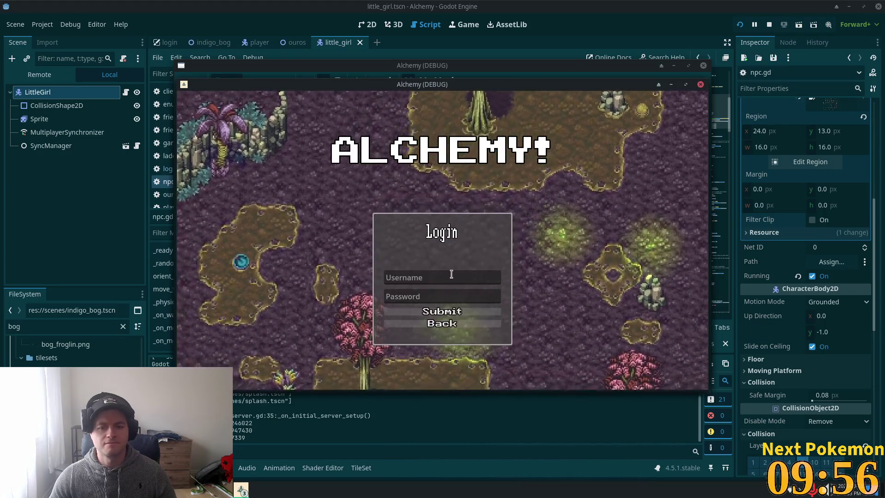
{"action": "left_click", "coordinate": [451, 275]}
{"action": "type", "text": "Delric"}
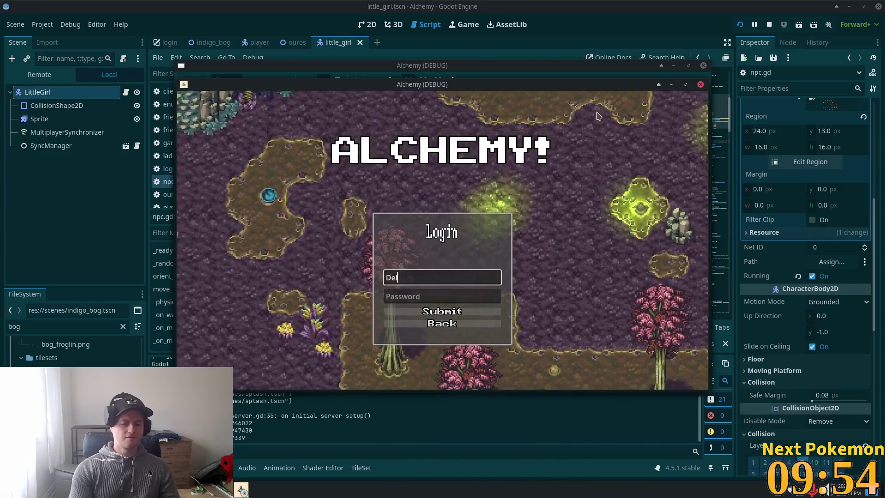
{"action": "key", "text": "Tab"}
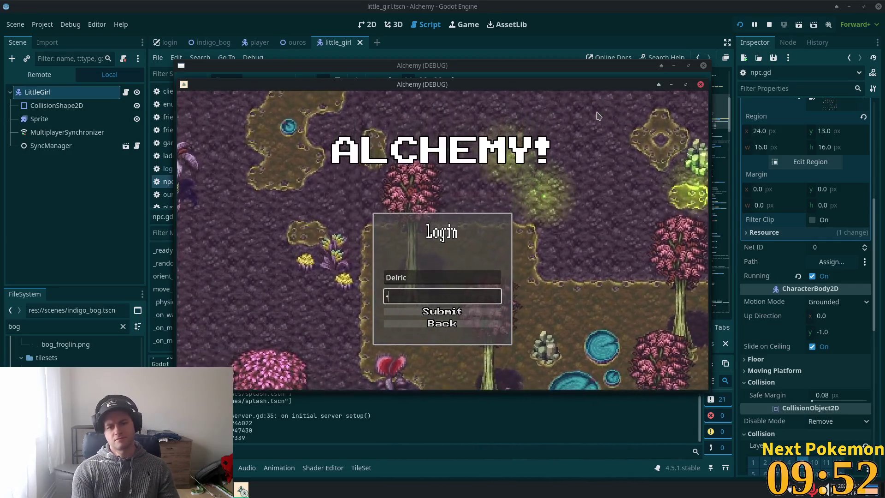
{"action": "type", "text": "assd"}
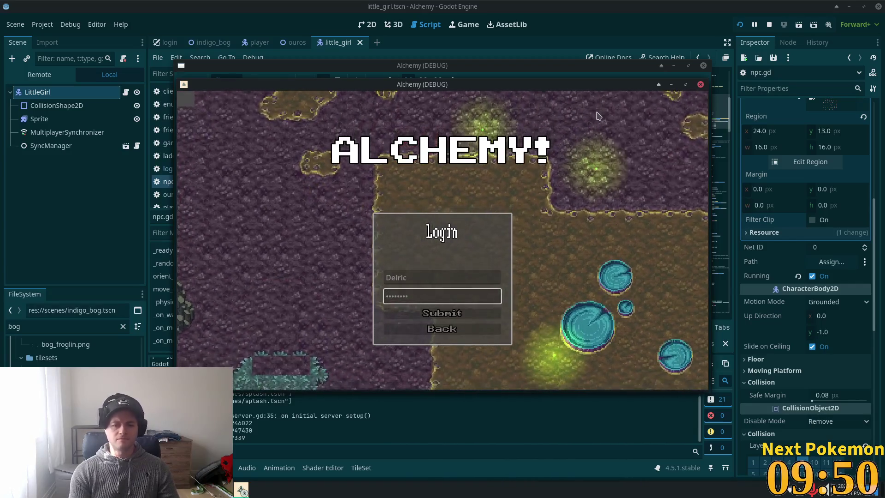
{"action": "key", "text": "Return"}
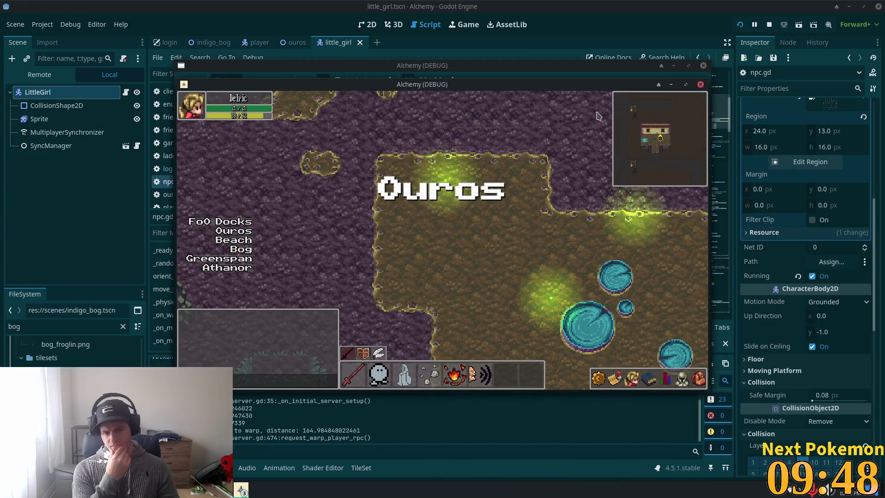
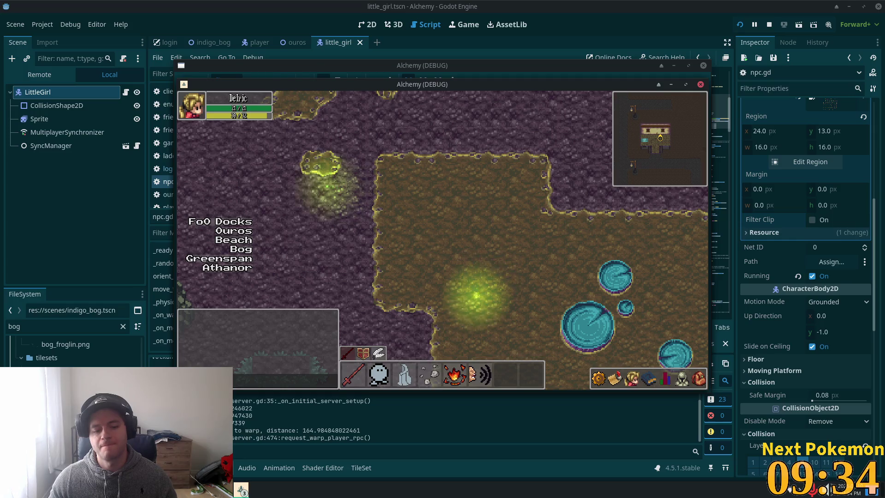
Step: Stop the Alchemy debug game and review the errors in debugger Sessions 3, 4 and 1
{"action": "key", "text": "F8"}
{"action": "left_click", "coordinate": [243, 336]}
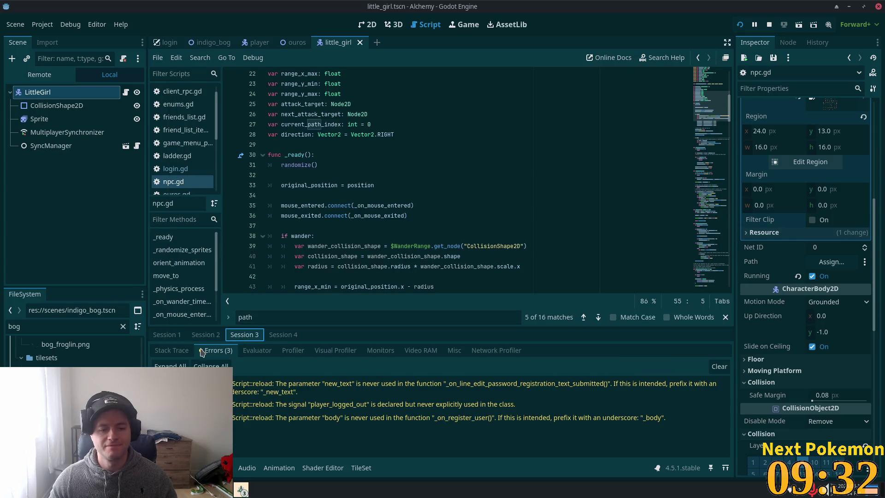
{"action": "left_click", "coordinate": [282, 335]}
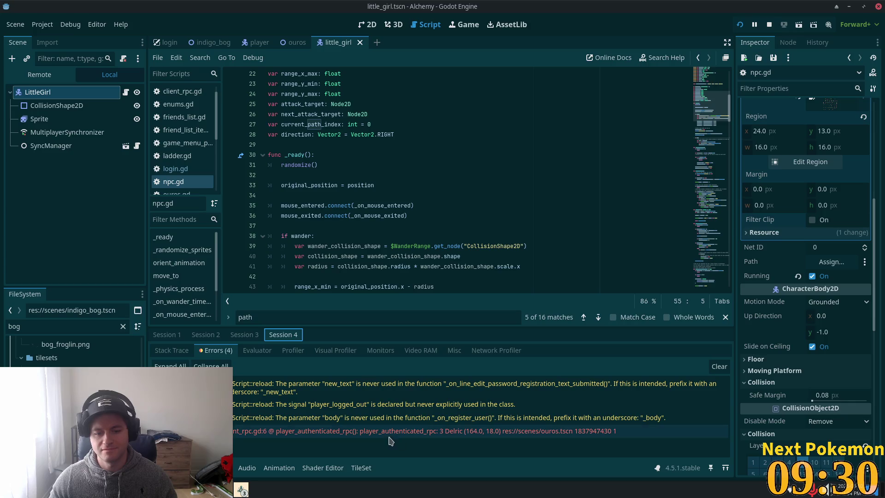
{"action": "left_click", "coordinate": [183, 315]}
{"action": "left_click", "coordinate": [163, 334]}
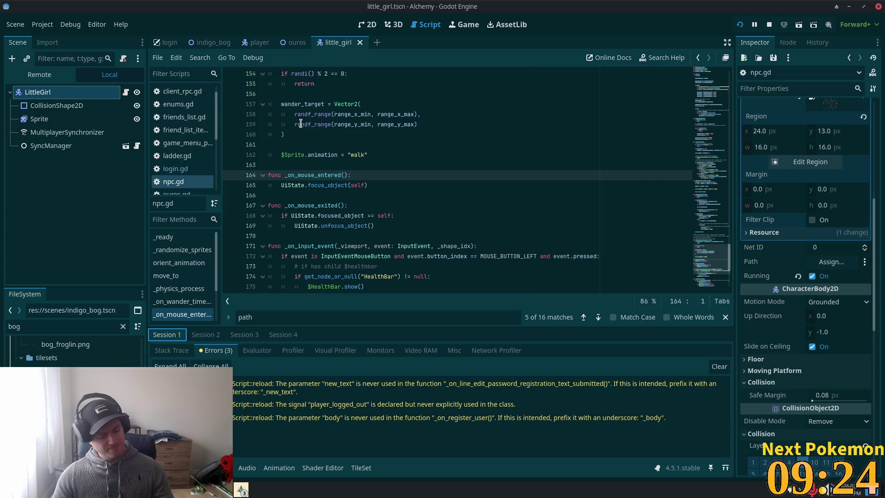
{"action": "key", "text": "alt+Tab"}
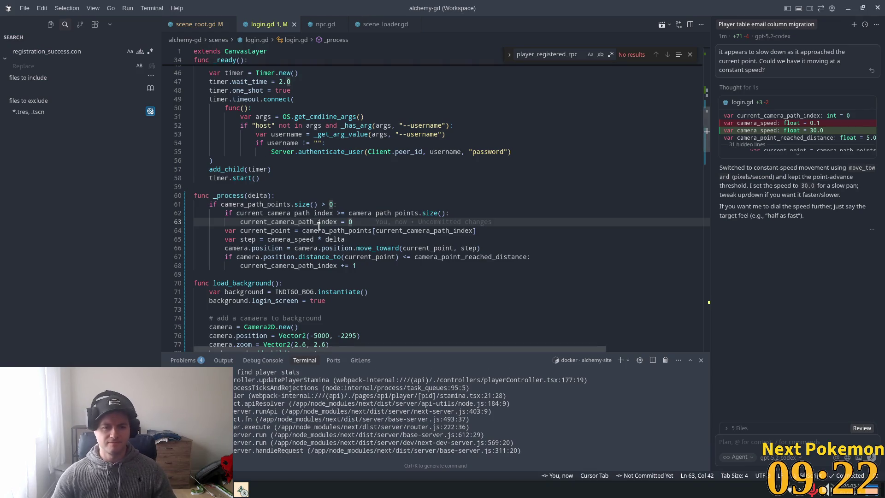
Step: Change camera_speed in login.gd from 30.0 to 20.0
{"action": "scroll", "coordinate": [318, 226], "scroll_direction": "up", "scroll_amount": 10}
{"action": "left_click", "coordinate": [260, 152]}
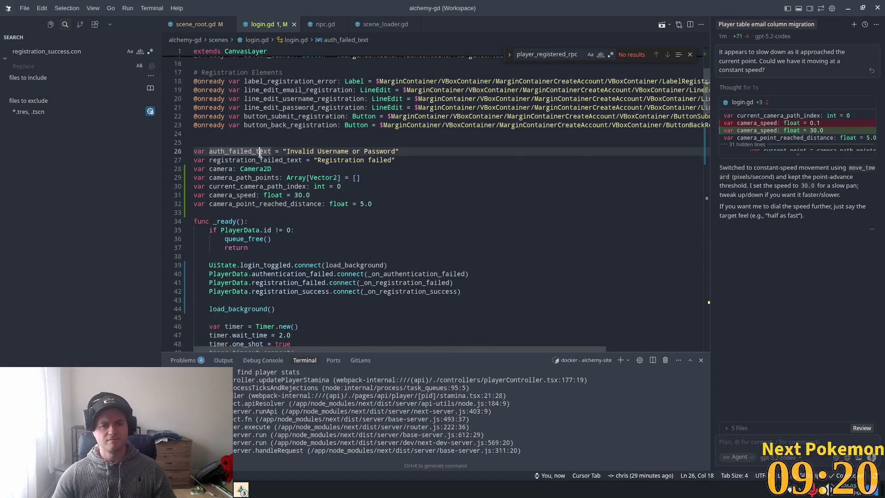
{"action": "scroll", "coordinate": [286, 228], "scroll_direction": "up", "scroll_amount": 5}
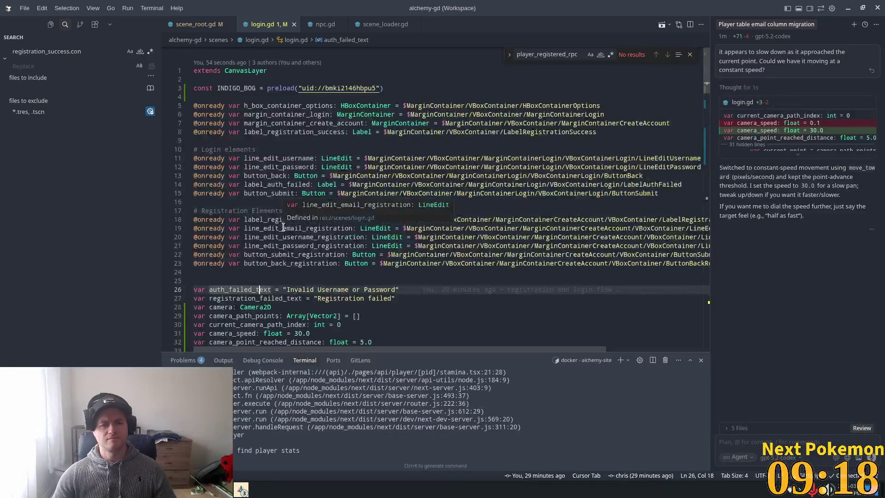
{"action": "scroll", "coordinate": [276, 221], "scroll_direction": "down", "scroll_amount": 8}
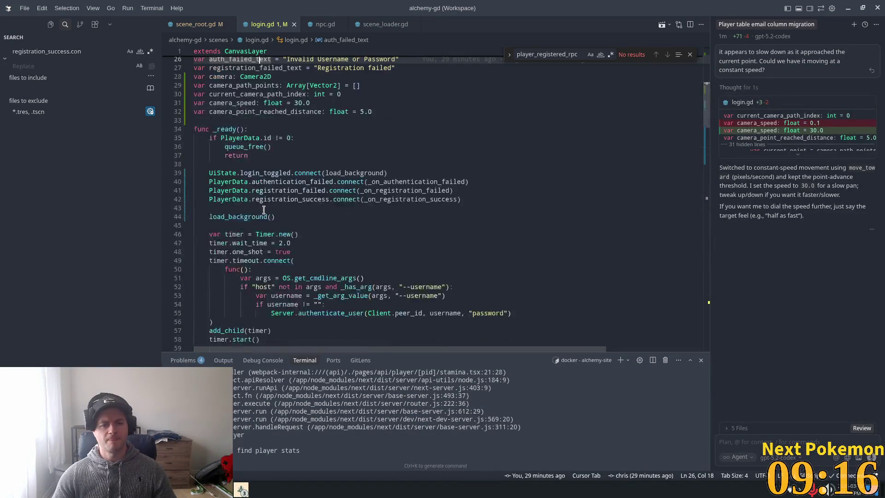
{"action": "scroll", "coordinate": [264, 210], "scroll_direction": "up", "scroll_amount": 2}
{"action": "left_click", "coordinate": [301, 149]}
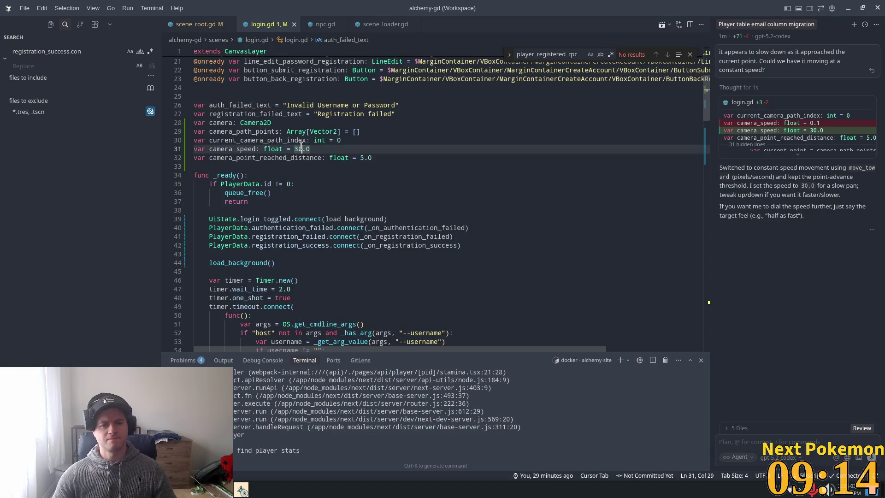
{"action": "key", "text": "shift+Left"}
{"action": "key", "text": "shift+Left"}
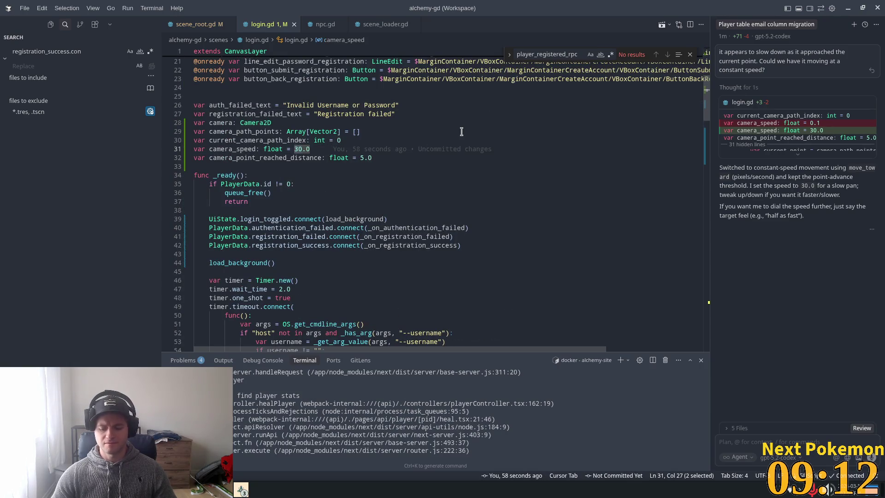
{"action": "type", "text": "20"}
Step: Scroll through the rest of login.gd to review its code
{"action": "scroll", "coordinate": [317, 329], "scroll_direction": "down", "scroll_amount": 3}
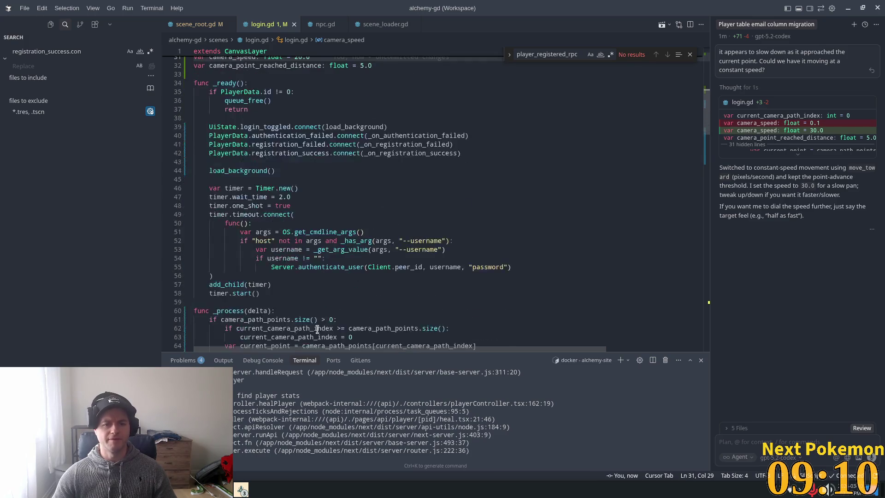
{"action": "scroll", "coordinate": [317, 328], "scroll_direction": "down", "scroll_amount": 5}
{"action": "scroll", "coordinate": [276, 276], "scroll_direction": "down", "scroll_amount": 4}
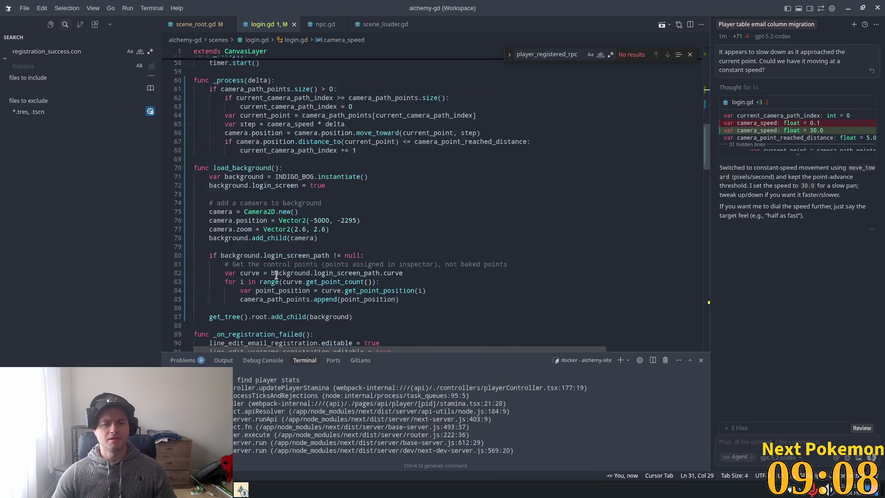
{"action": "scroll", "coordinate": [276, 275], "scroll_direction": "down", "scroll_amount": 8}
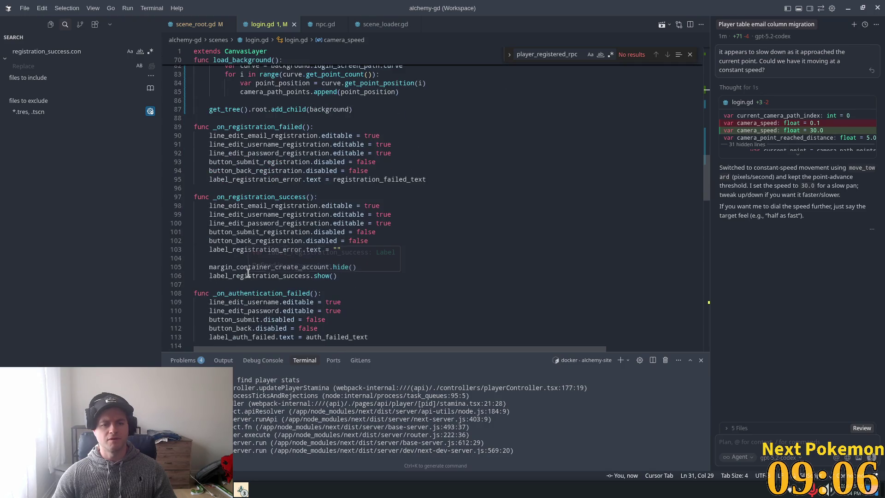
{"action": "scroll", "coordinate": [248, 273], "scroll_direction": "down", "scroll_amount": 4}
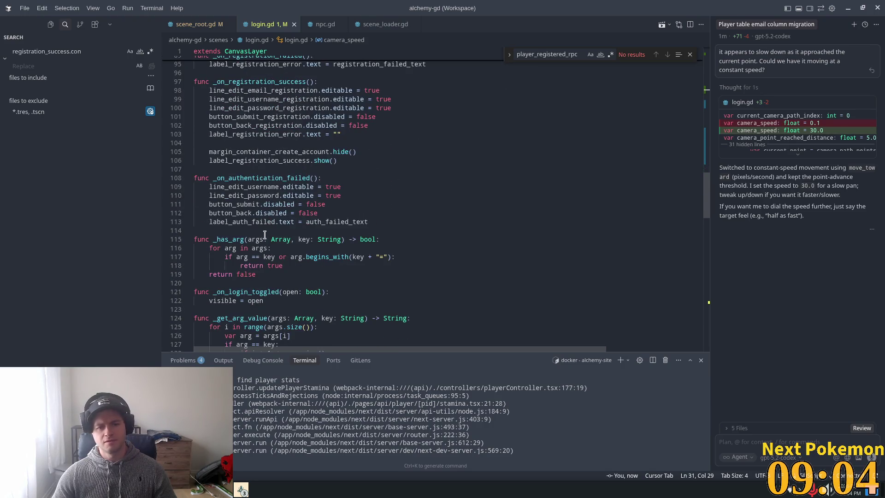
{"action": "scroll", "coordinate": [292, 268], "scroll_direction": "up", "scroll_amount": 3}
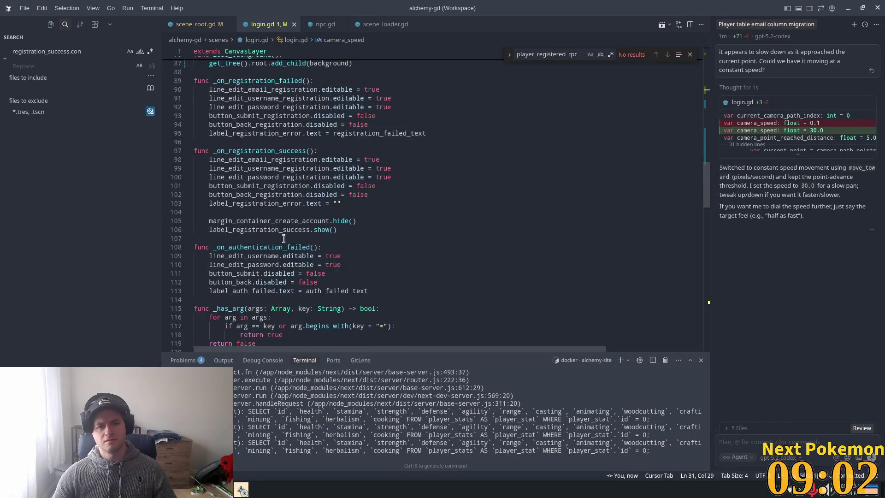
{"action": "scroll", "coordinate": [284, 238], "scroll_direction": "up", "scroll_amount": 2}
{"action": "scroll", "coordinate": [280, 235], "scroll_direction": "up", "scroll_amount": 2}
{"action": "scroll", "coordinate": [279, 240], "scroll_direction": "down", "scroll_amount": 2}
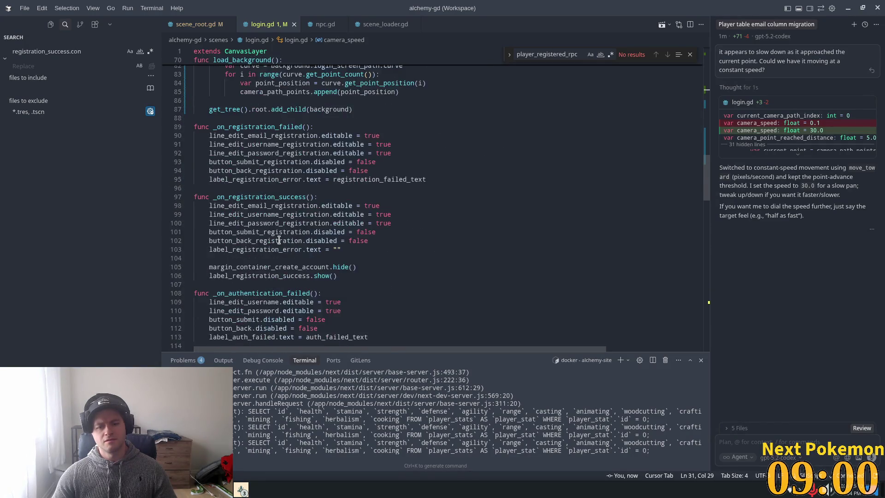
{"action": "scroll", "coordinate": [281, 243], "scroll_direction": "down", "scroll_amount": 10}
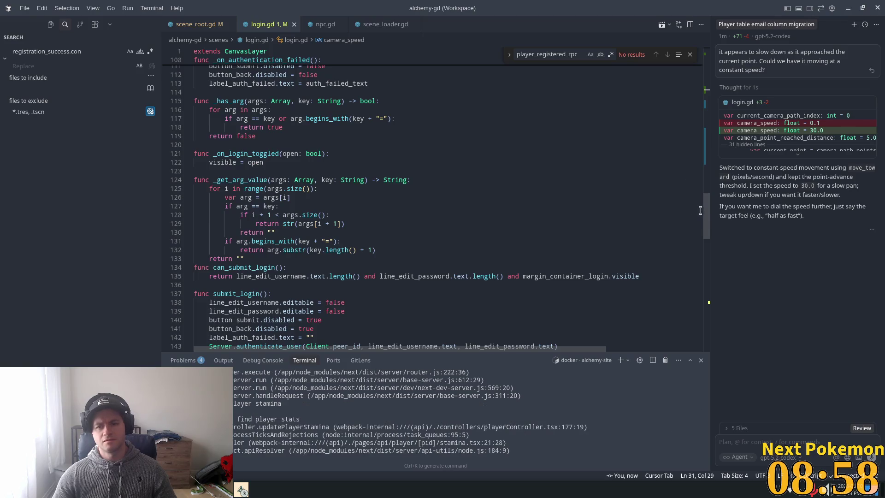
{"action": "scroll", "coordinate": [708, 231], "scroll_direction": "down", "scroll_amount": 5}
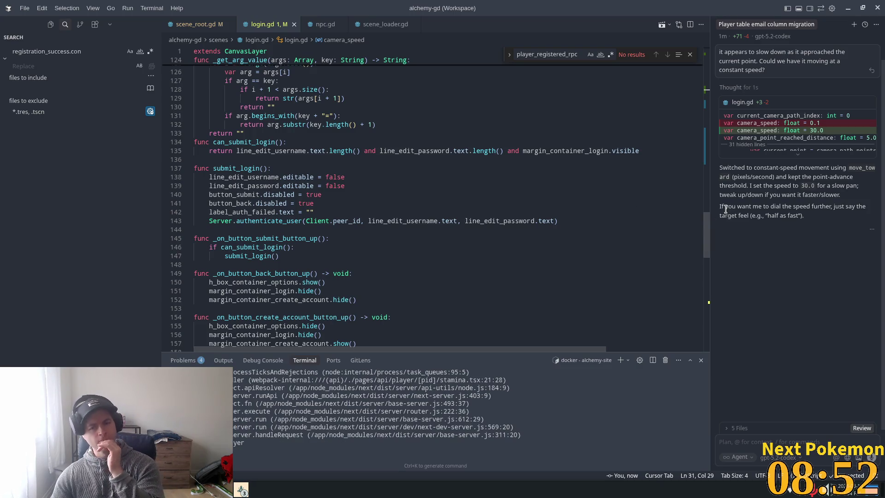
{"action": "mouse_move", "coordinate": [706, 234]}
{"action": "left_mouse_down"}
{"action": "mouse_move", "coordinate": [715, 85]}
{"action": "mouse_move", "coordinate": [707, 147]}
{"action": "left_mouse_up"}
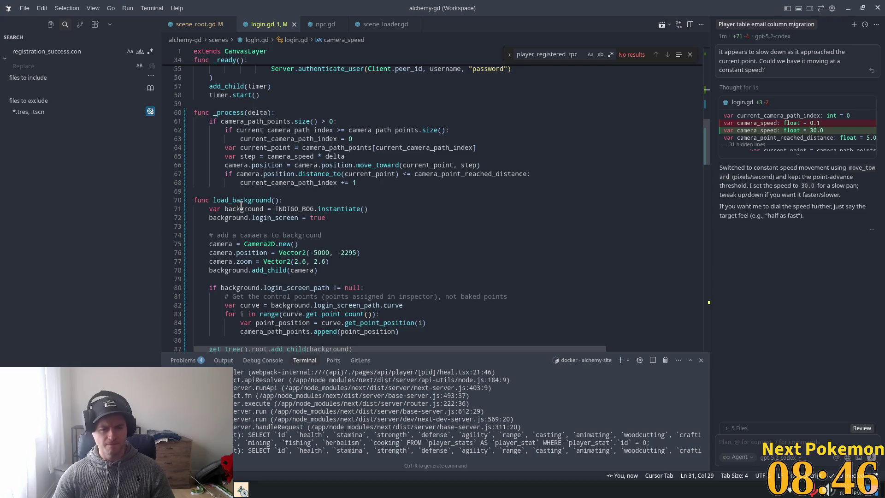
Step: Add a 'var background: Node2D' declaration on line 28 using autocomplete
{"action": "double_click", "coordinate": [216, 209]}
{"action": "mouse_move", "coordinate": [296, 211]}
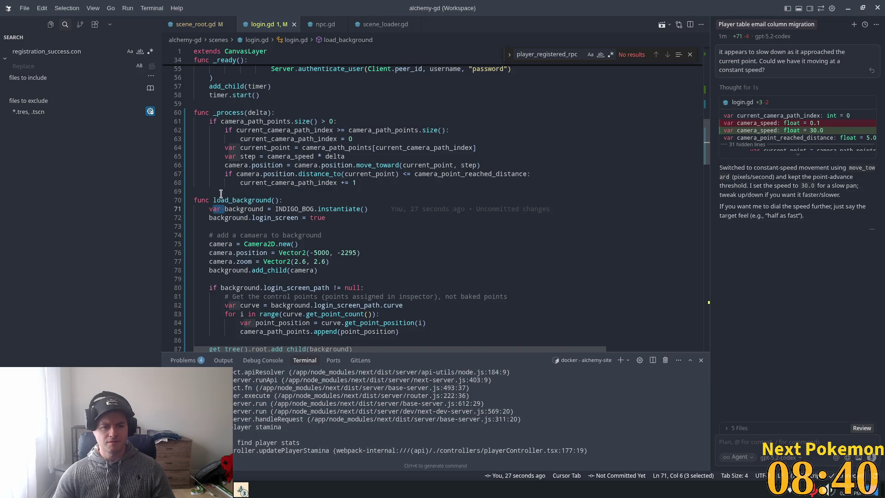
{"action": "scroll", "coordinate": [243, 206], "scroll_direction": "up", "scroll_amount": 8}
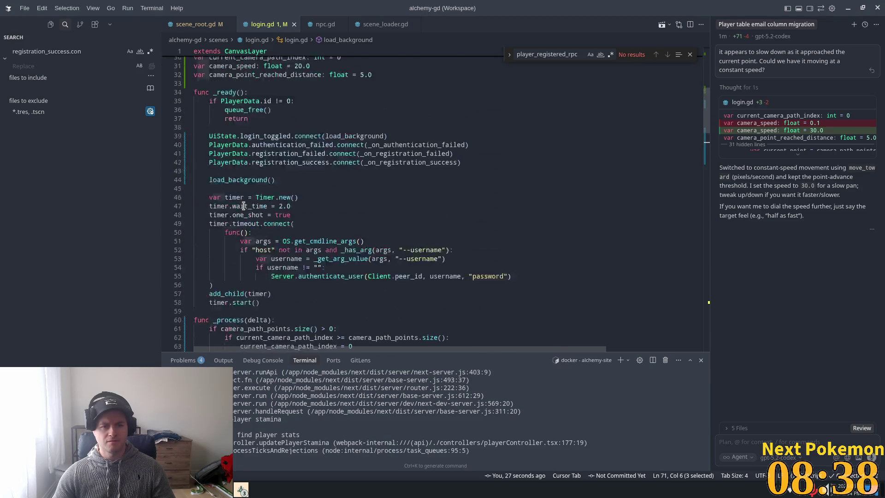
{"action": "scroll", "coordinate": [244, 206], "scroll_direction": "up", "scroll_amount": 3}
{"action": "scroll", "coordinate": [277, 152], "scroll_direction": "up", "scroll_amount": 3}
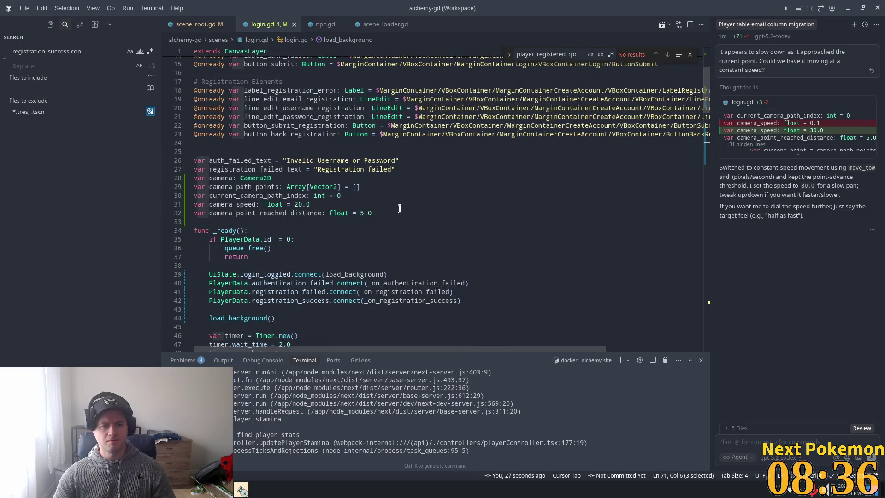
{"action": "left_click", "coordinate": [524, 214]}
{"action": "key", "text": "Return"}
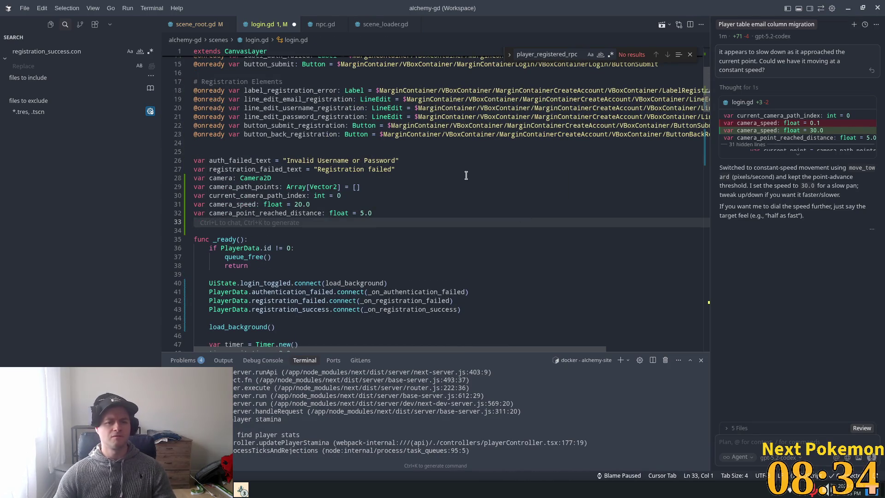
{"action": "key", "text": "BackSpace"}
{"action": "left_click", "coordinate": [461, 169]}
{"action": "key", "text": "Return"}
{"action": "type", "text": "v"}
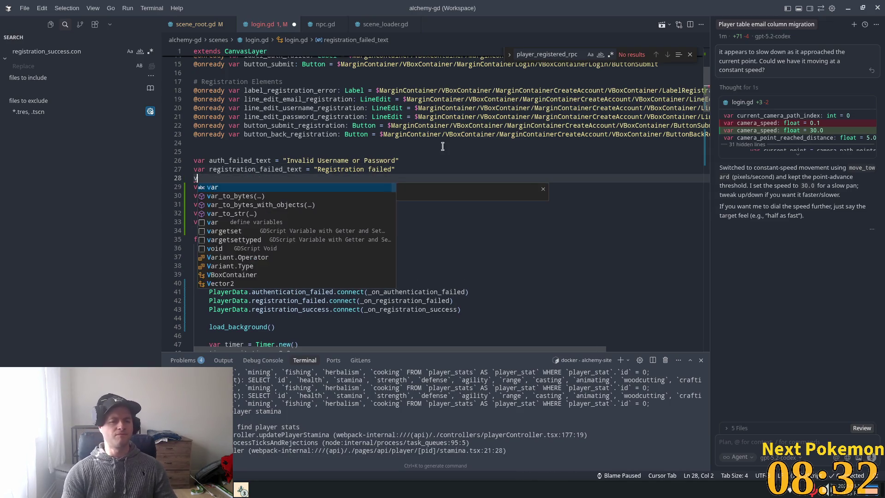
{"action": "type", "text": "ar"}
{"action": "key", "text": "Tab"}
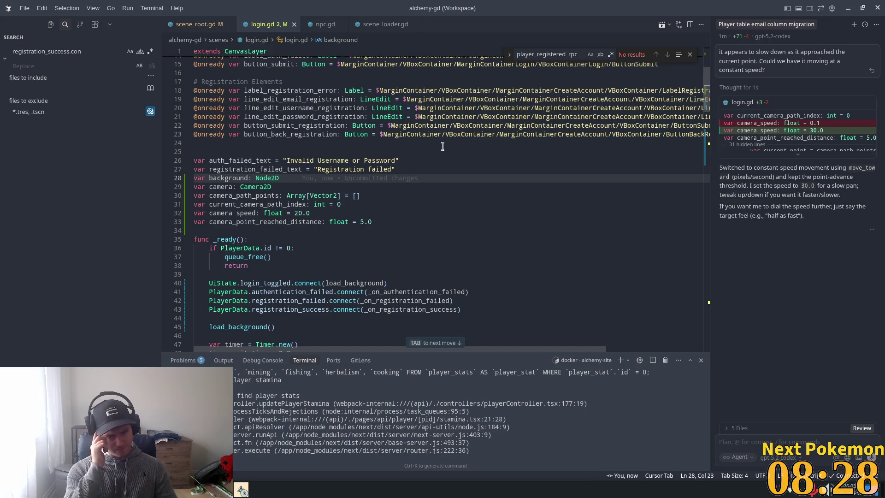
{"action": "key", "text": "alt+Tab"}
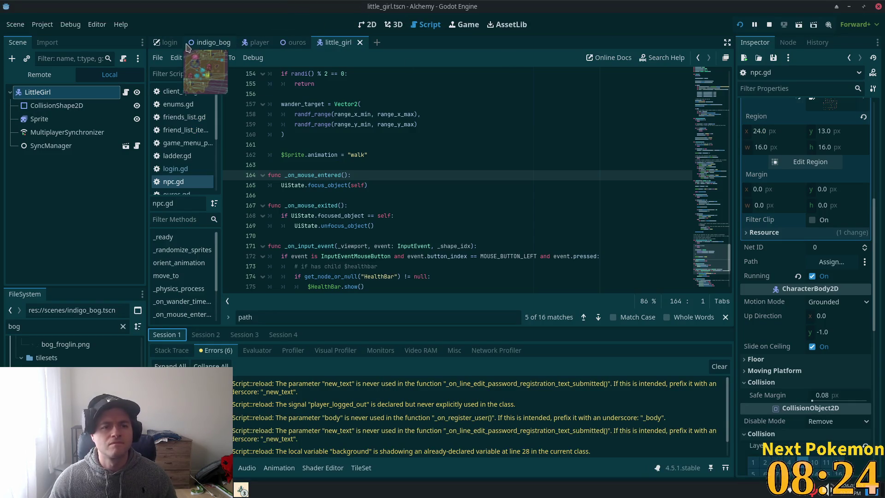
Step: Open the indigo_bog scene and select its IndigoBog root node
{"action": "left_click", "coordinate": [203, 43]}
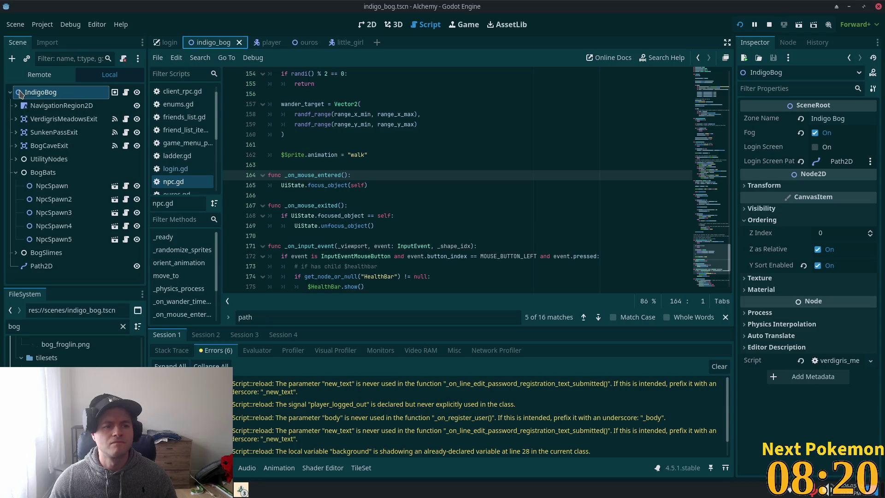
{"action": "left_click", "coordinate": [19, 93]}
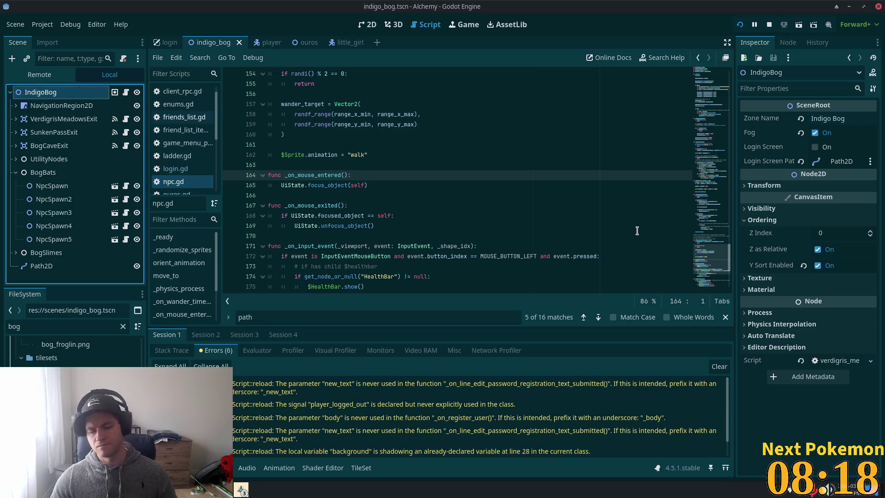
{"action": "key", "text": "alt+Tab"}
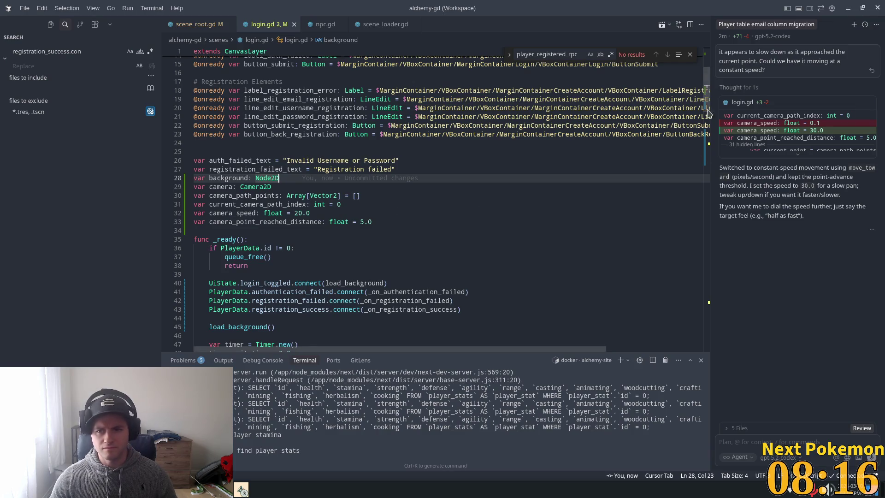
Step: Scroll up through login.gd to the _on_authentication_failed handler
{"action": "mouse_move", "coordinate": [708, 114]}
{"action": "left_mouse_down"}
{"action": "mouse_move", "coordinate": [714, 295]}
{"action": "mouse_move", "coordinate": [695, 109]}
{"action": "mouse_move", "coordinate": [732, 299]}
{"action": "left_mouse_up"}
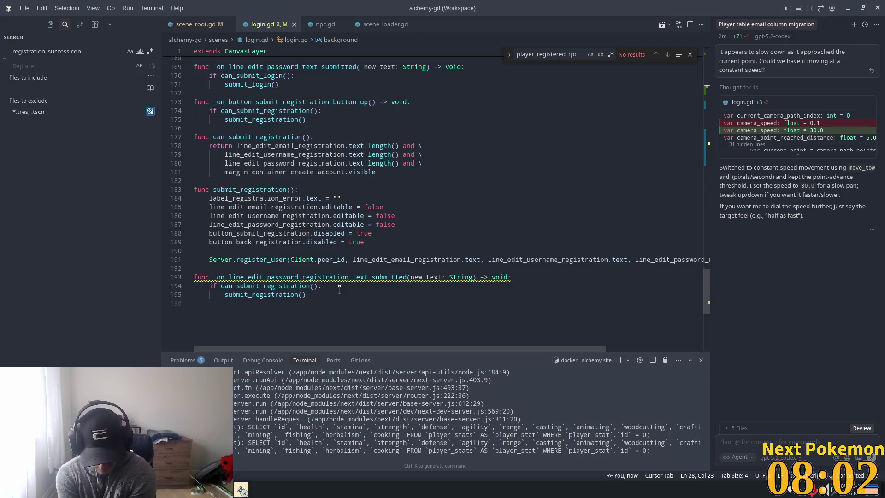
{"action": "scroll", "coordinate": [276, 187], "scroll_direction": "up", "scroll_amount": 5}
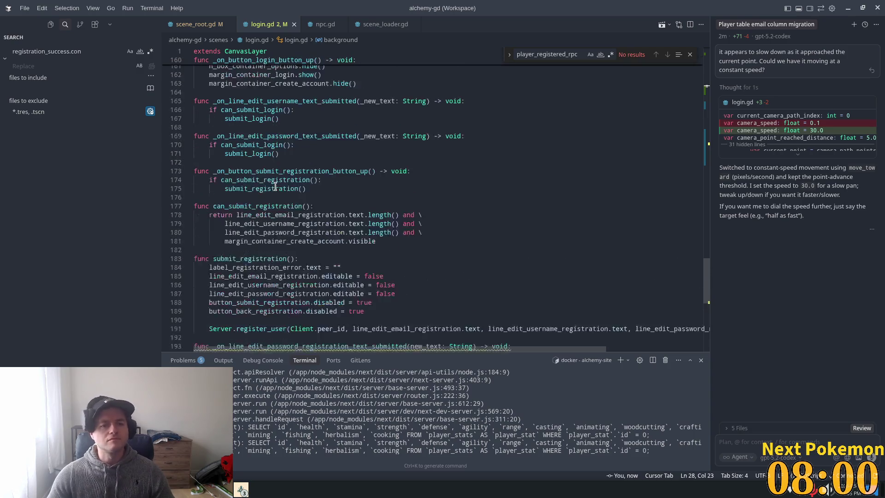
{"action": "scroll", "coordinate": [261, 183], "scroll_direction": "up", "scroll_amount": 12}
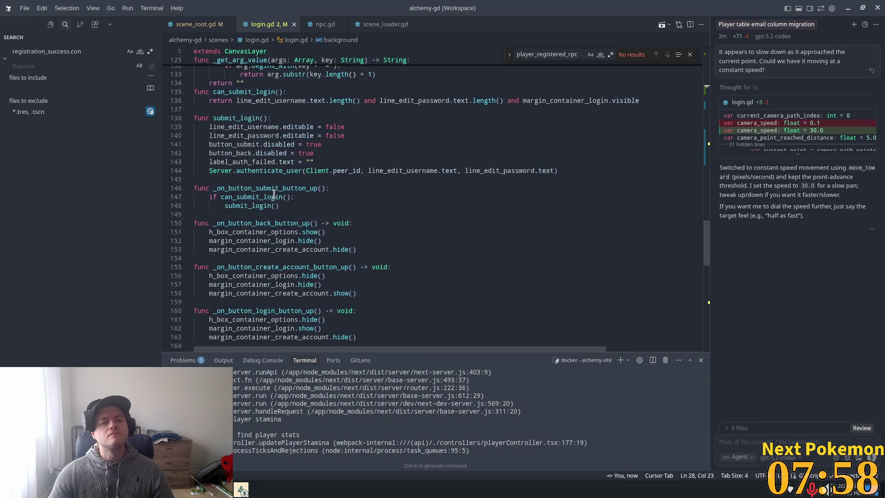
{"action": "scroll", "coordinate": [273, 194], "scroll_direction": "up", "scroll_amount": 7}
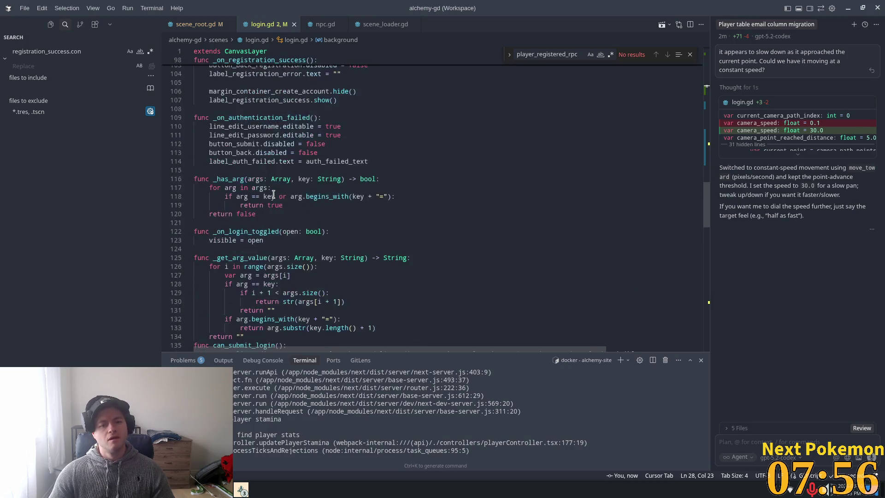
{"action": "double_click", "coordinate": [267, 189]}
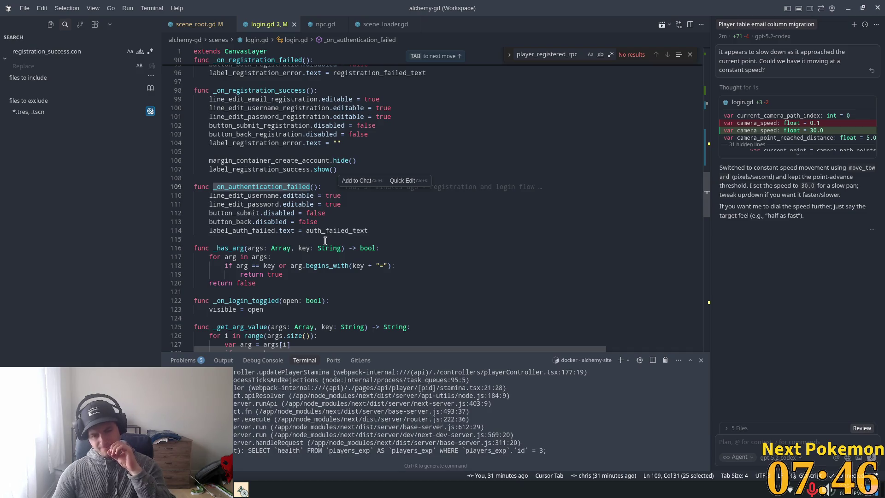
{"action": "scroll", "coordinate": [700, 106], "scroll_direction": "up", "scroll_amount": 20}
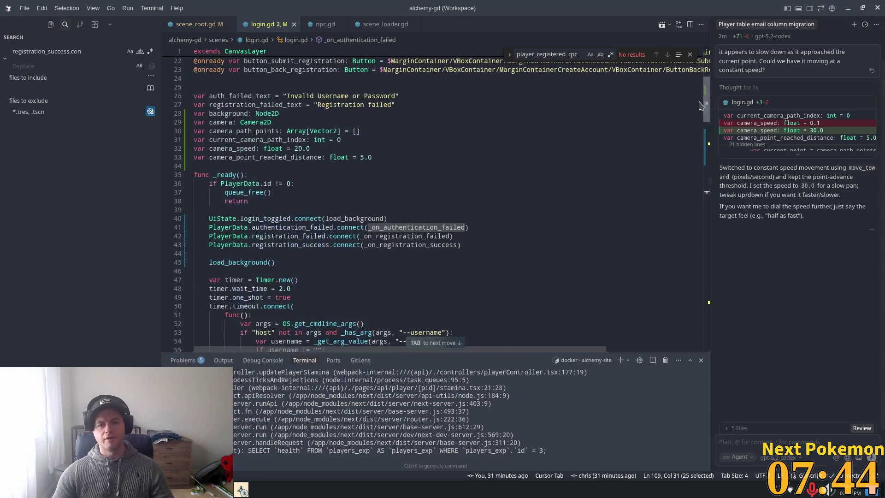
{"action": "scroll", "coordinate": [358, 220], "scroll_direction": "down", "scroll_amount": 3}
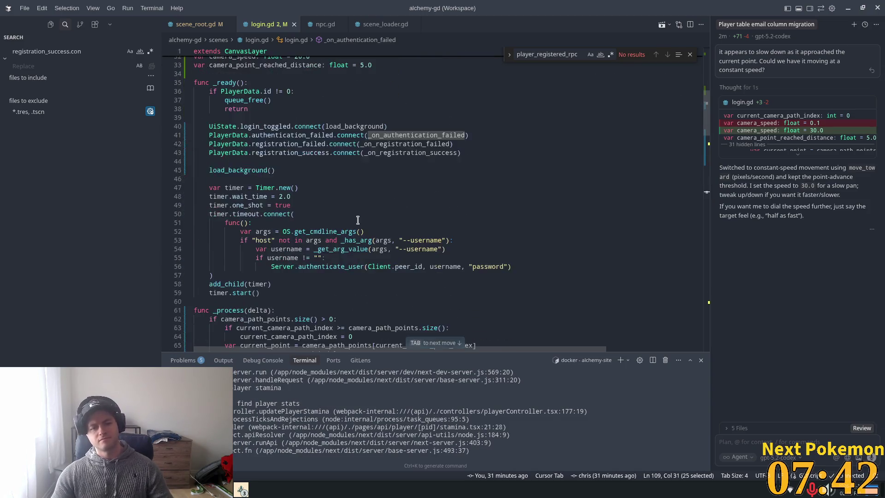
Step: Undo the background declaration, remove the blank line, and keep camera_speed at 20.0
{"action": "key", "text": "ctrl+z"}
{"action": "key", "text": "ctrl+z"}
{"action": "key", "text": "ctrl+z"}
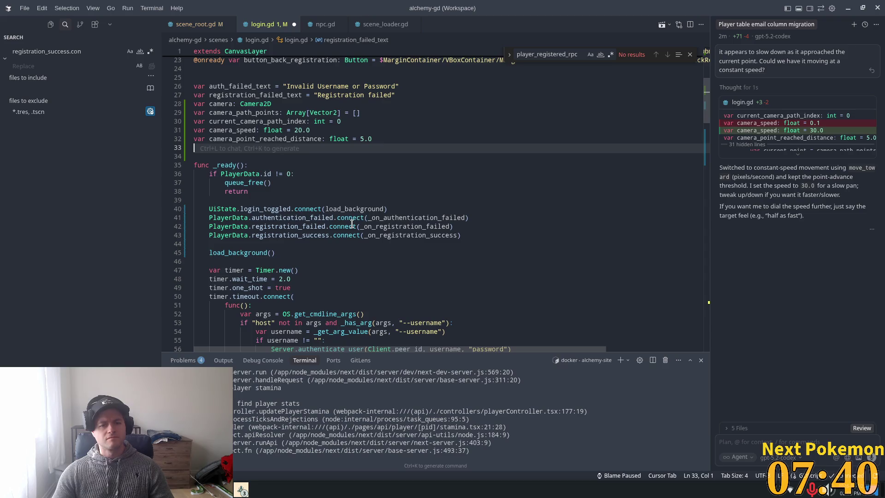
{"action": "key", "text": "BackSpace"}
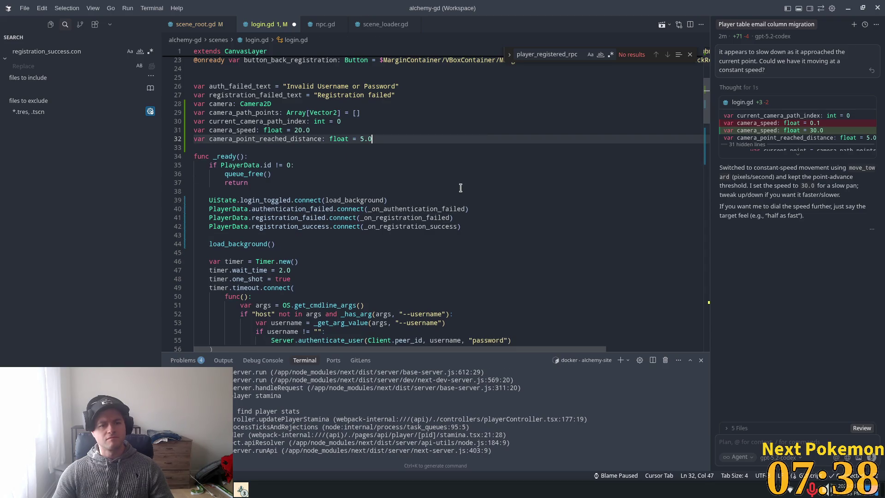
{"action": "key", "text": "ctrl+z"}
{"action": "type", "text": "20"}
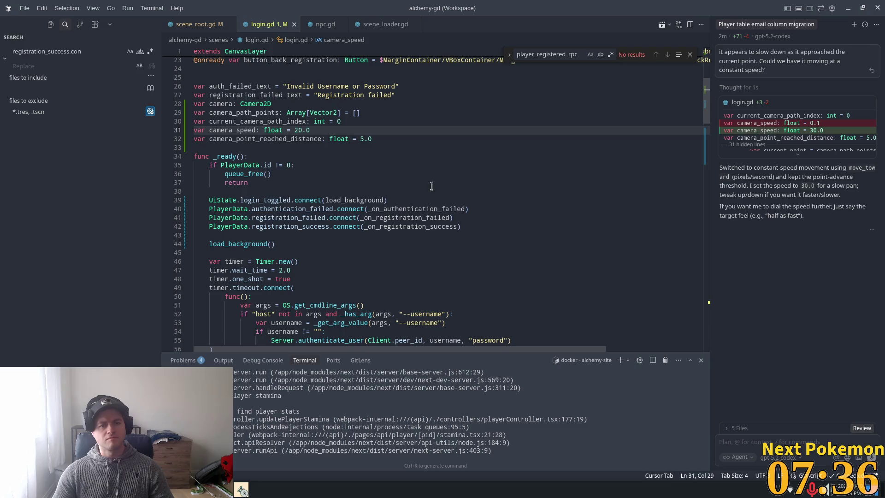
{"action": "key", "text": "Down"}
{"action": "key", "text": "Down"}
{"action": "key", "text": "Down"}
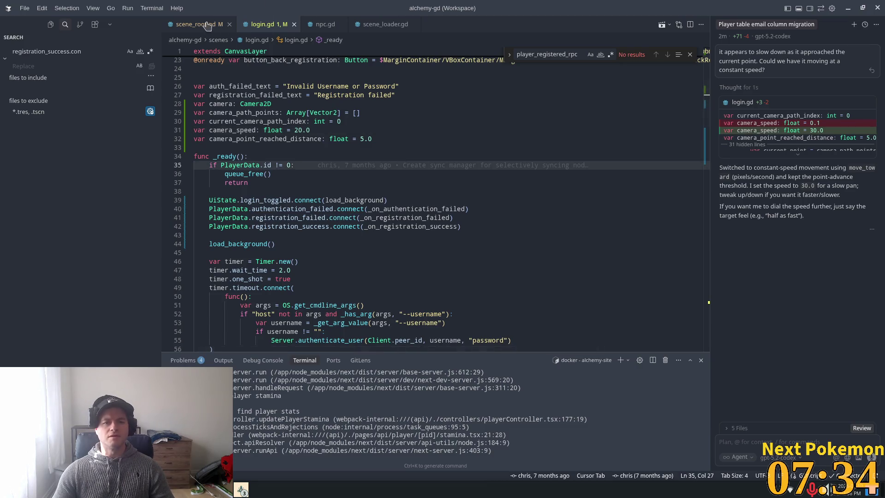
Step: Inspect the login_screen export variable in scene_root.gd
{"action": "left_click", "coordinate": [220, 24]}
{"action": "left_click", "coordinate": [286, 189]}
{"action": "left_click", "coordinate": [252, 162]}
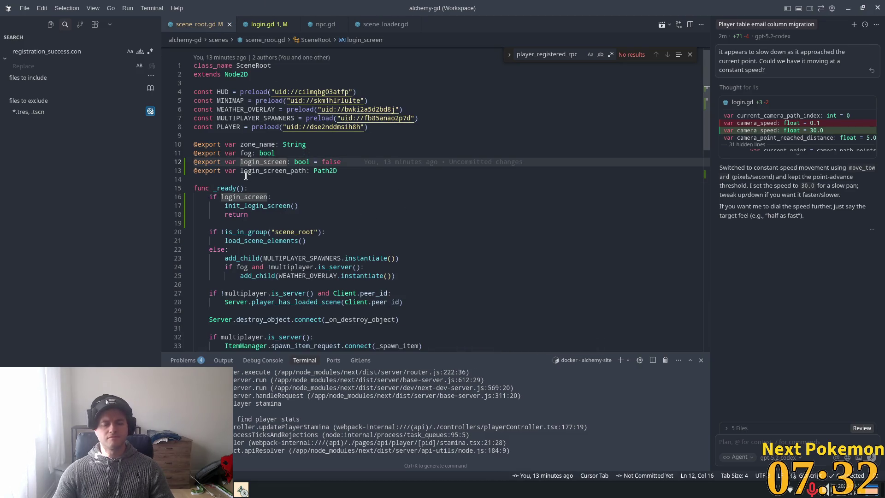
{"action": "scroll", "coordinate": [315, 198], "scroll_direction": "down", "scroll_amount": 4}
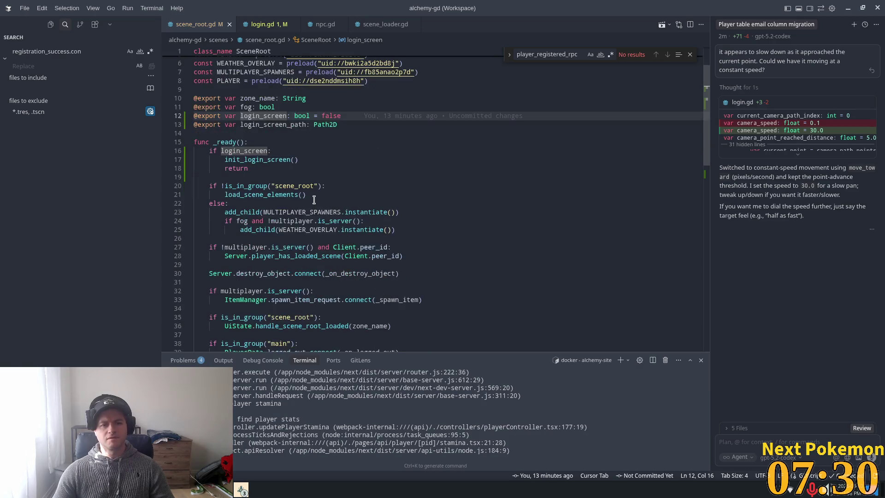
Step: Review the login_toggled and registration_failed signal hookups in login.gd
{"action": "left_click", "coordinate": [276, 24]}
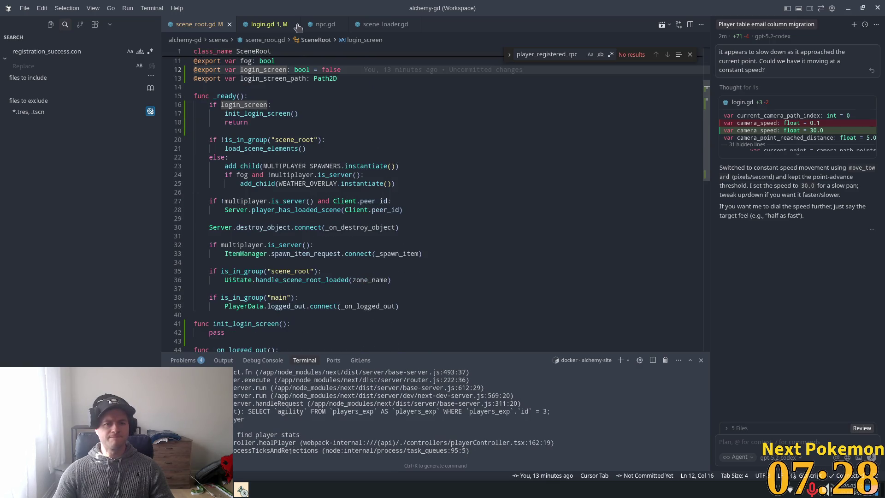
{"action": "double_click", "coordinate": [286, 227]}
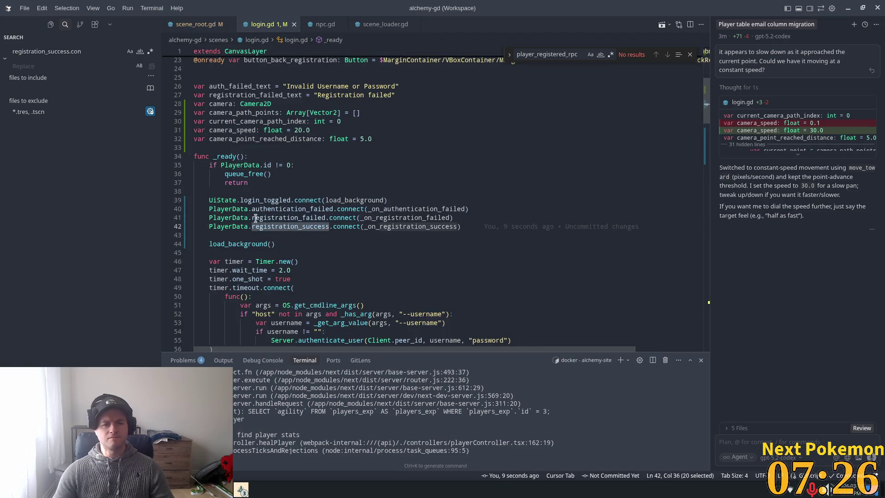
{"action": "double_click", "coordinate": [278, 217]}
{"action": "double_click", "coordinate": [276, 209]}
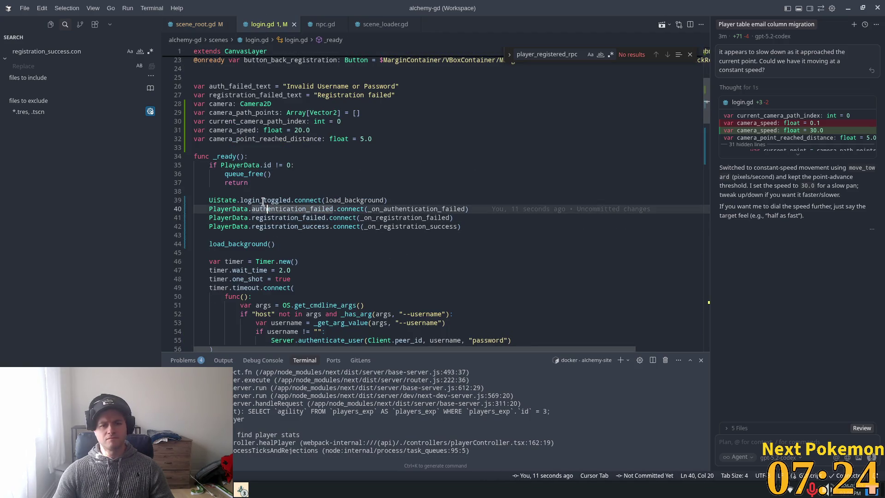
{"action": "double_click", "coordinate": [257, 200]}
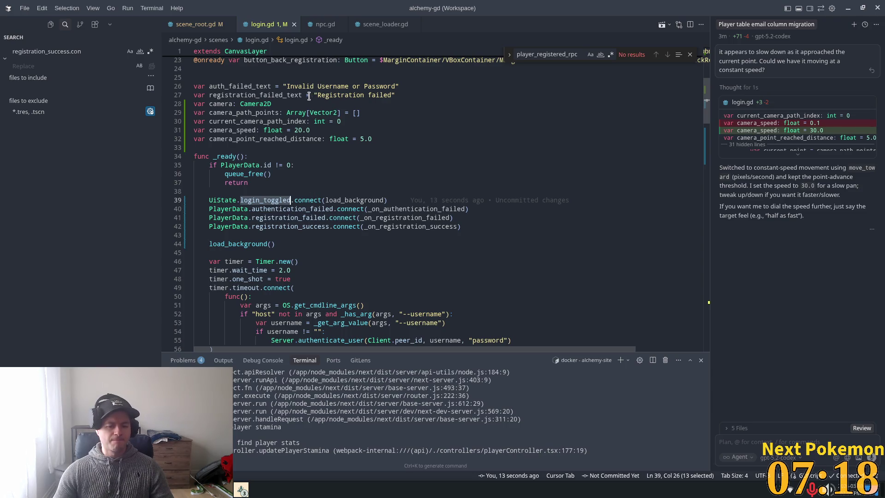
{"action": "key", "text": "ctrl+p"}
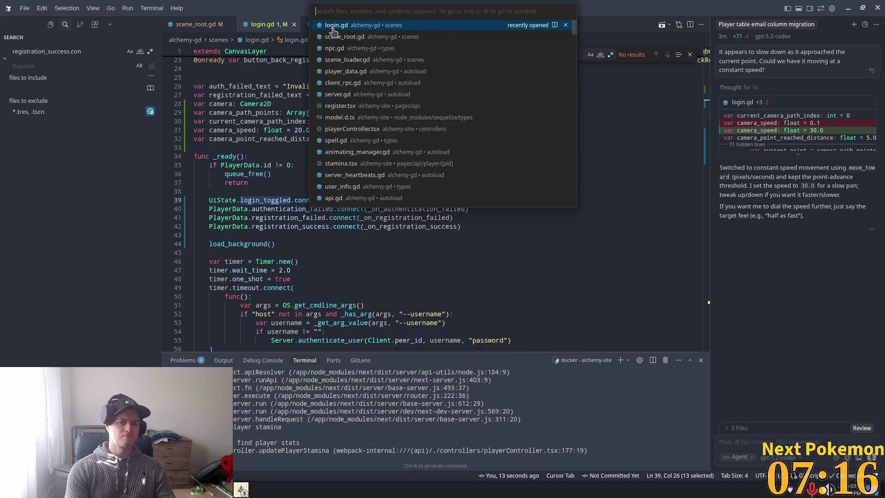
Step: Open player_data.gd and find where login_complete is emitted
{"action": "type", "text": "playe"}
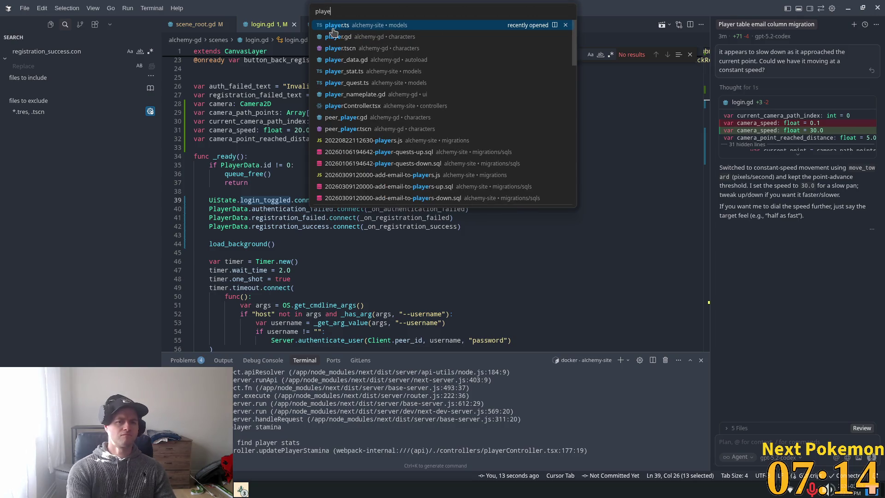
{"action": "left_click", "coordinate": [362, 60]}
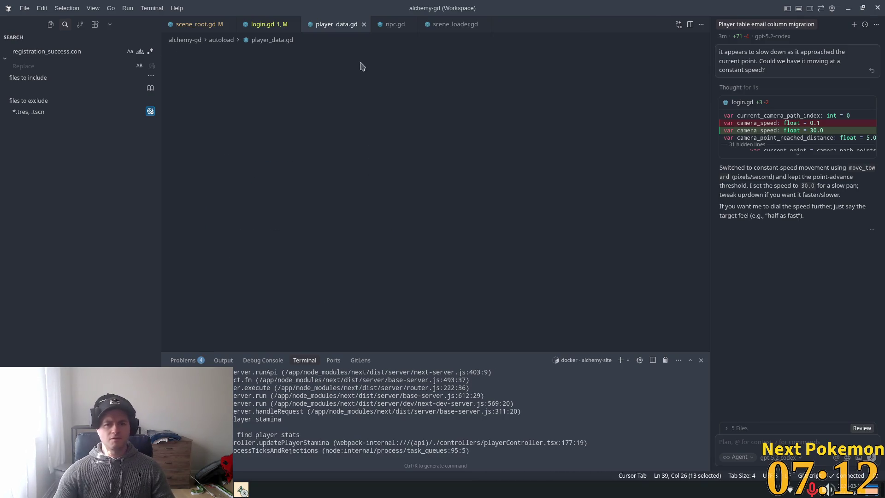
{"action": "left_click", "coordinate": [394, 123]}
{"action": "key", "text": "ctrl+f"}
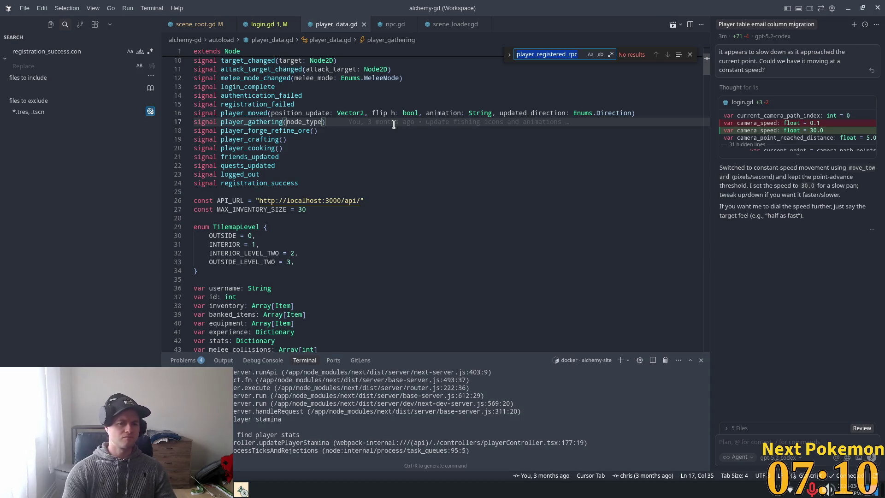
{"action": "scroll", "coordinate": [277, 102], "scroll_direction": "up", "scroll_amount": 4}
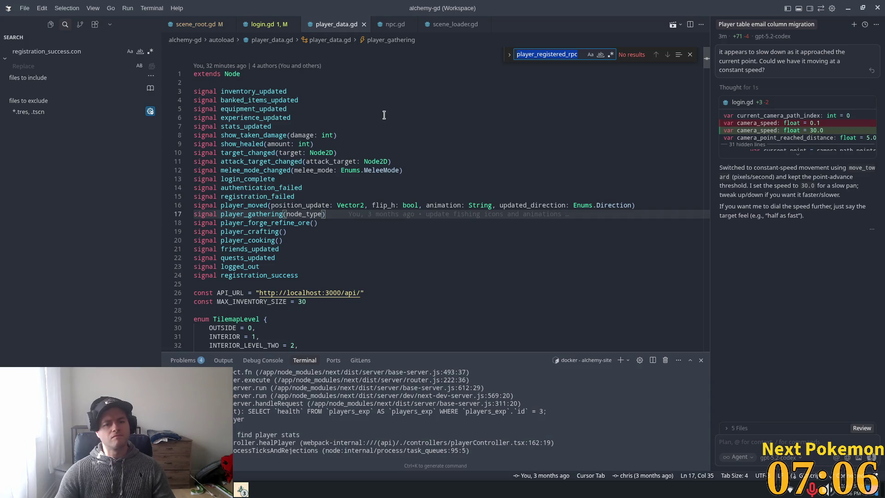
{"action": "double_click", "coordinate": [271, 188]}
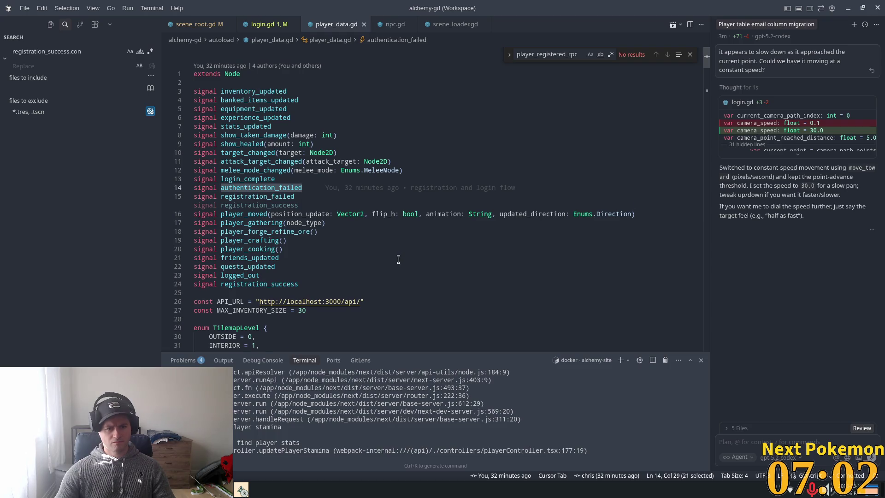
{"action": "double_click", "coordinate": [243, 274]}
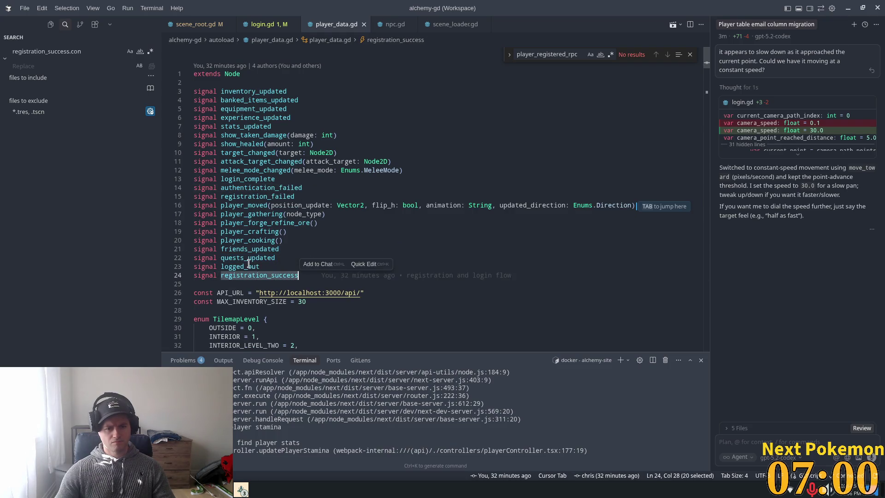
{"action": "double_click", "coordinate": [263, 179]}
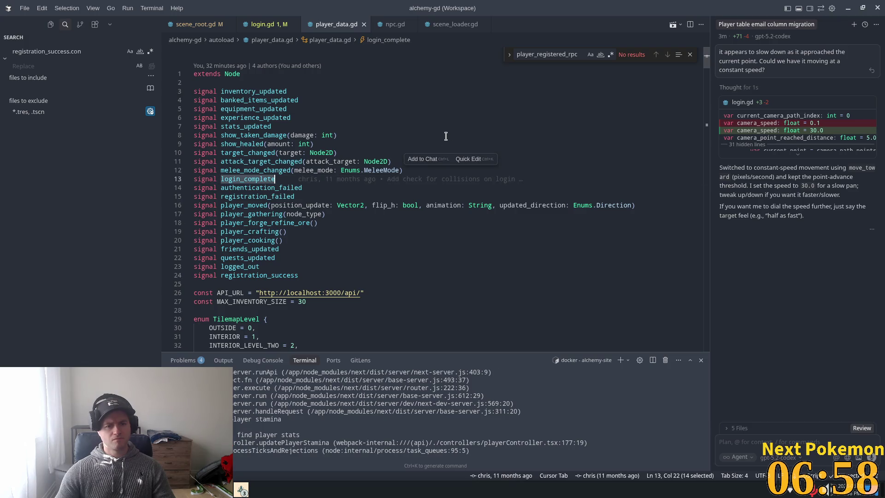
{"action": "key", "text": "ctrl+f"}
{"action": "key", "text": "Return"}
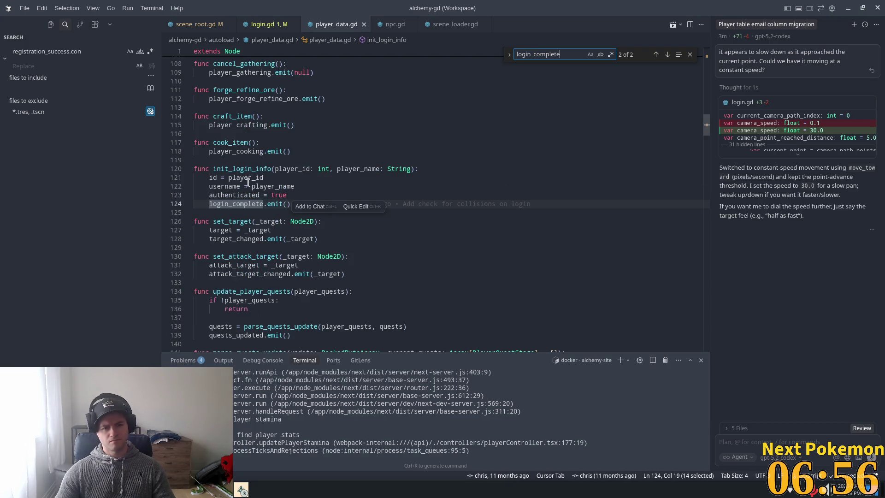
Step: Search player_data.gd for 'authentic' to review the authenticated flag handling
{"action": "double_click", "coordinate": [235, 169]}
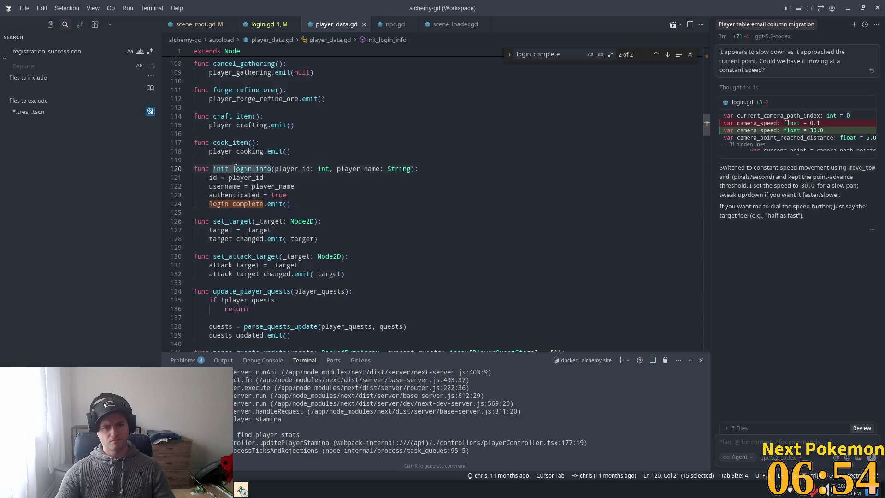
{"action": "scroll", "coordinate": [462, 203], "scroll_direction": "up", "scroll_amount": 4}
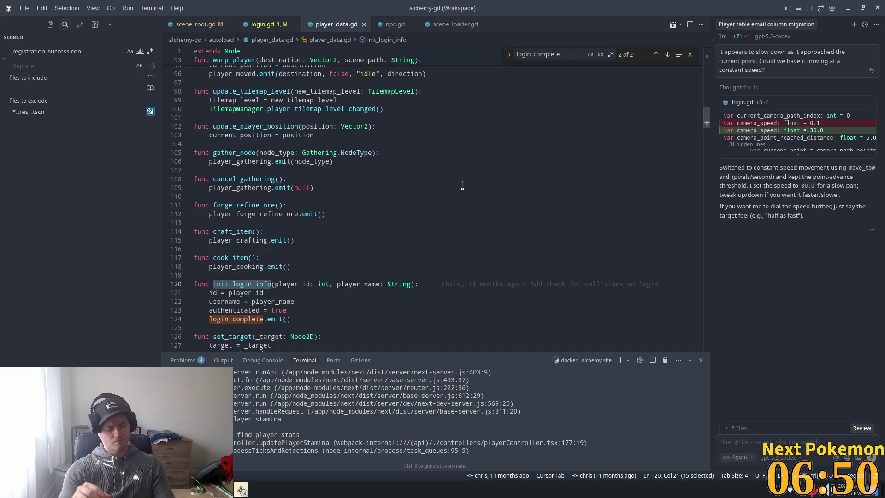
{"action": "key", "text": "ctrl+f"}
{"action": "type", "text": "authentic"}
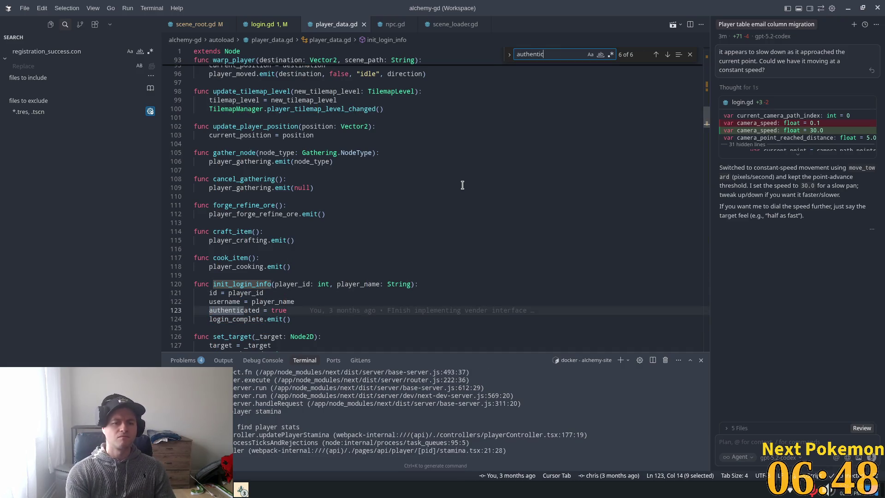
{"action": "key", "text": "Return"}
{"action": "key", "text": "Return"}
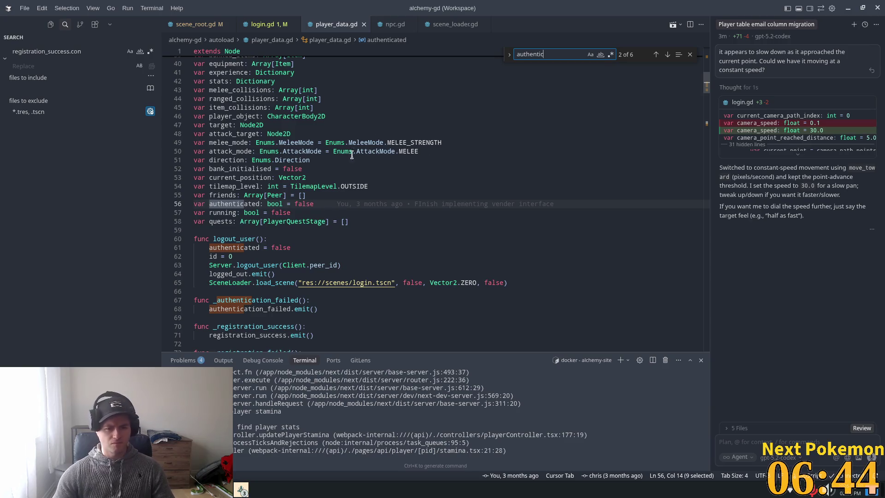
{"action": "scroll", "coordinate": [332, 221], "scroll_direction": "down", "scroll_amount": 3}
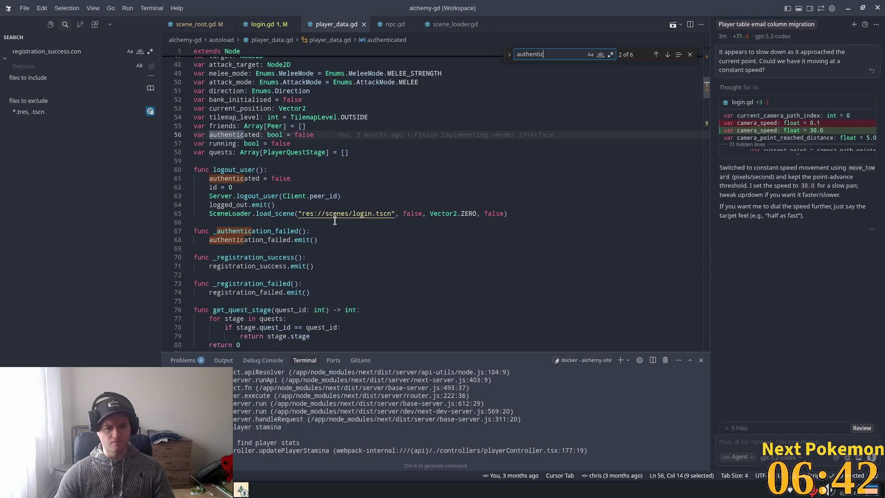
{"action": "scroll", "coordinate": [335, 221], "scroll_direction": "down", "scroll_amount": 4}
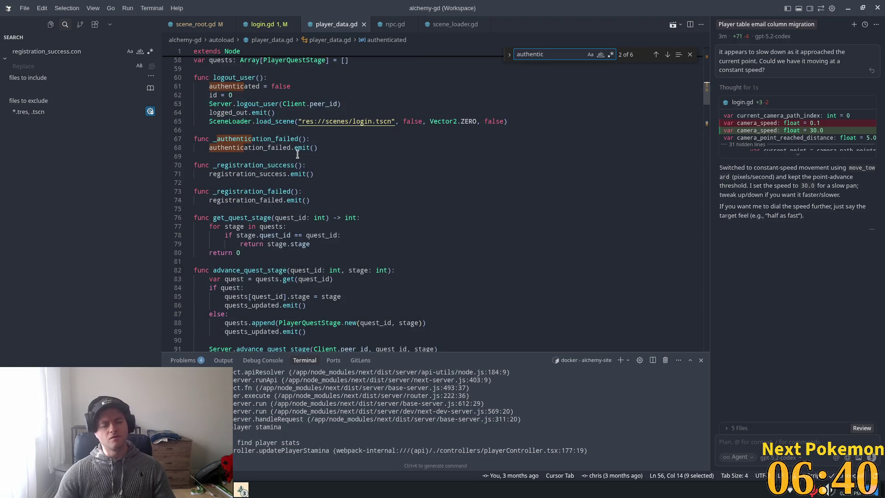
{"action": "scroll", "coordinate": [297, 154], "scroll_direction": "down", "scroll_amount": 2}
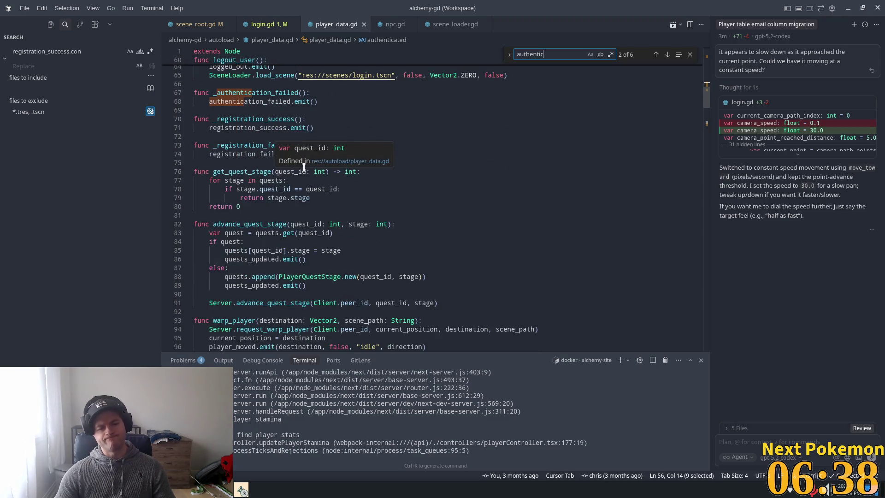
{"action": "key", "text": "ctrl+p"}
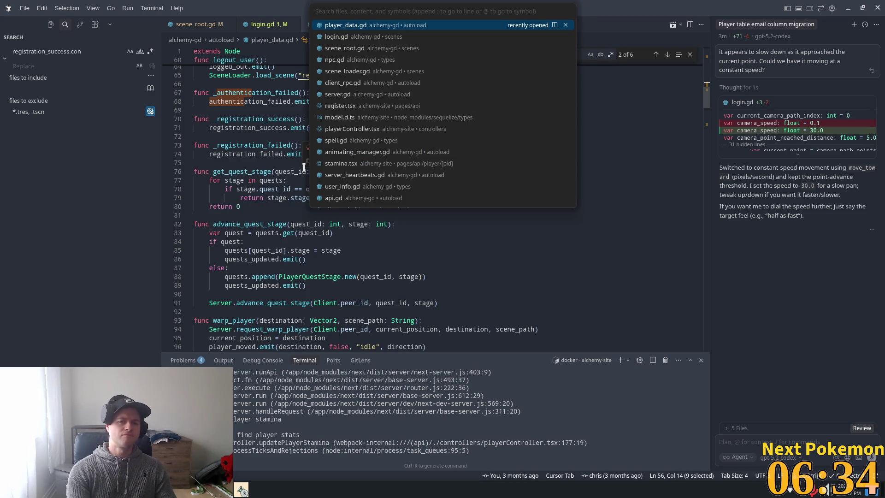
Step: Open client_rpc.gd and select player_authenticated inside player_authenticated_rpc
{"action": "type", "text": "client_rp"}
{"action": "key", "text": "Return"}
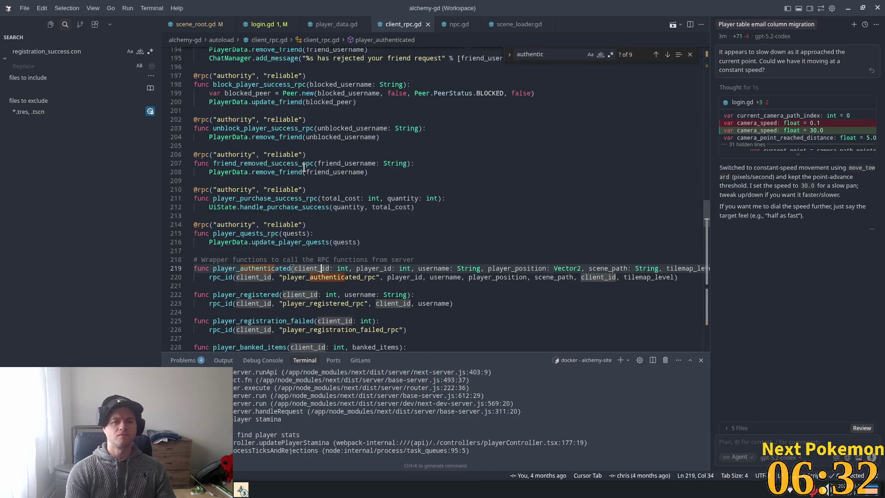
{"action": "scroll", "coordinate": [232, 226], "scroll_direction": "down", "scroll_amount": 2}
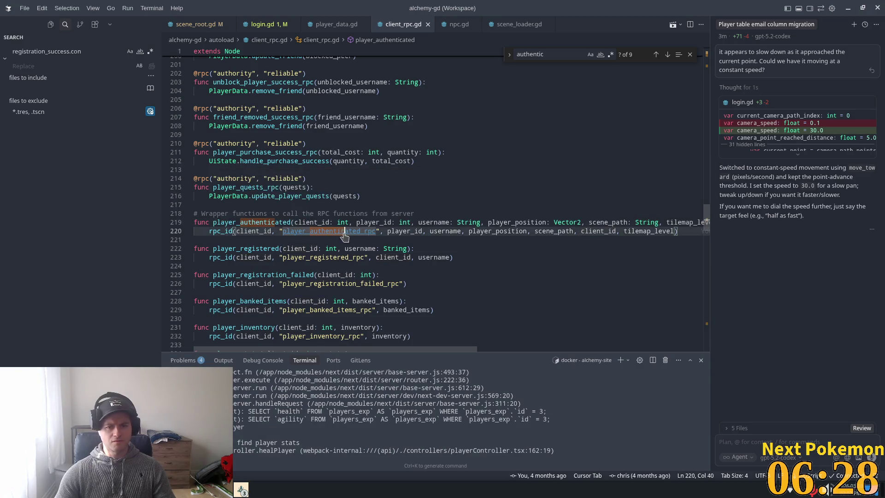
{"action": "left_click", "coordinate": [341, 231], "text": "ctrl"}
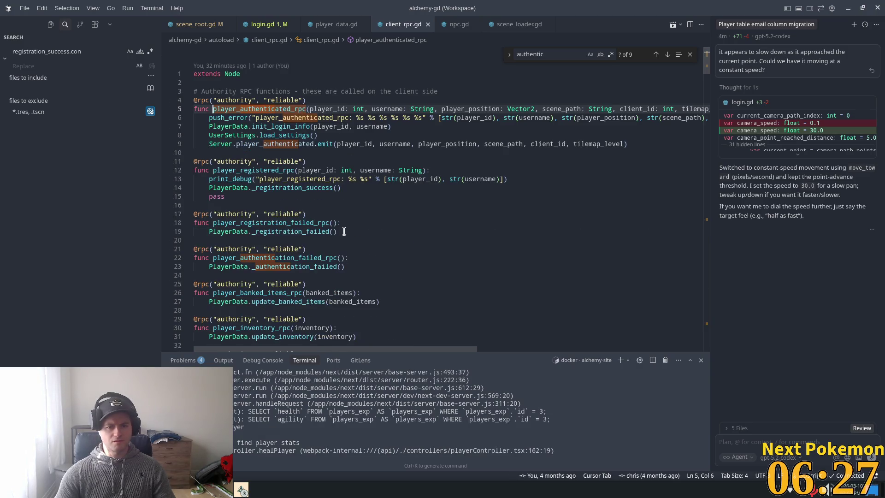
{"action": "double_click", "coordinate": [263, 147]}
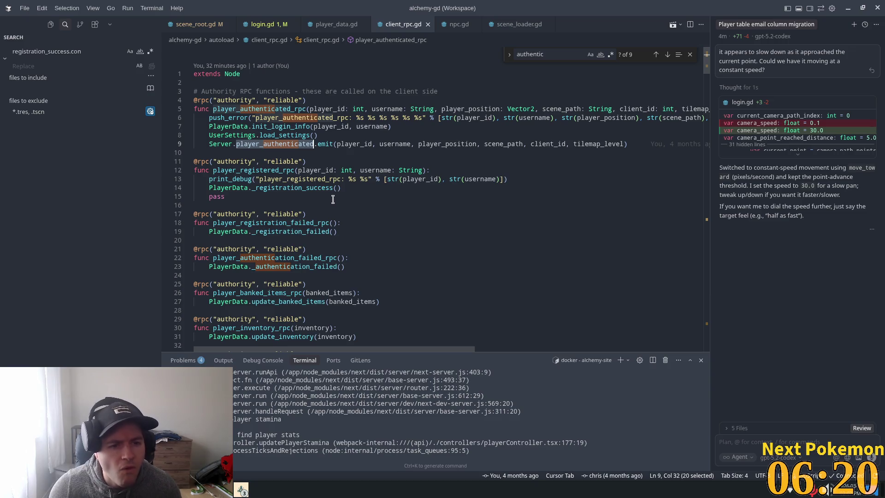
{"action": "double_click", "coordinate": [276, 119]}
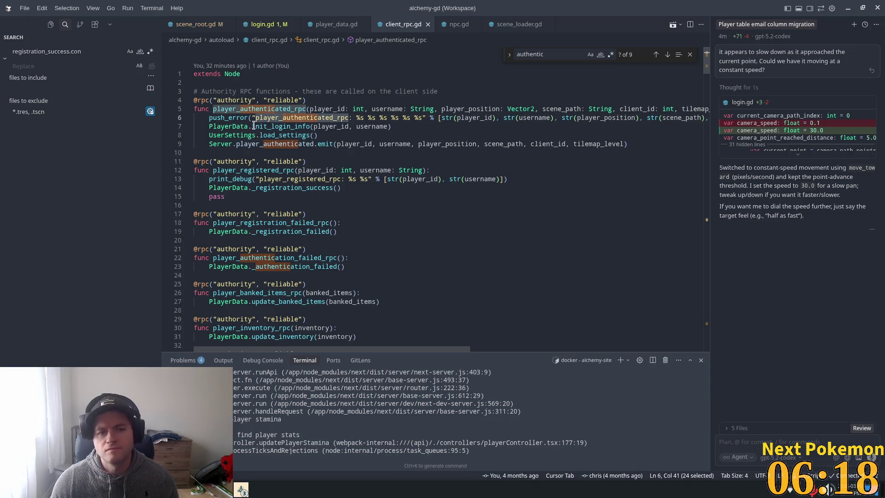
{"action": "double_click", "coordinate": [263, 143]}
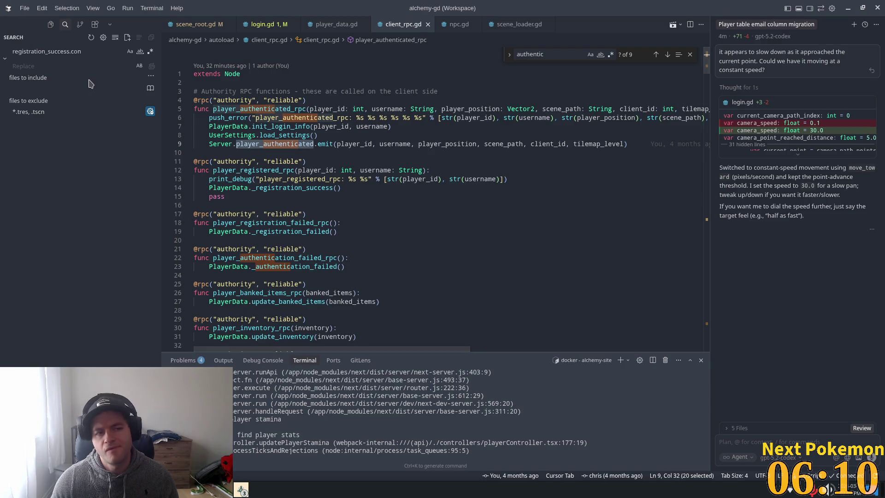
{"action": "triple_click", "coordinate": [48, 52]}
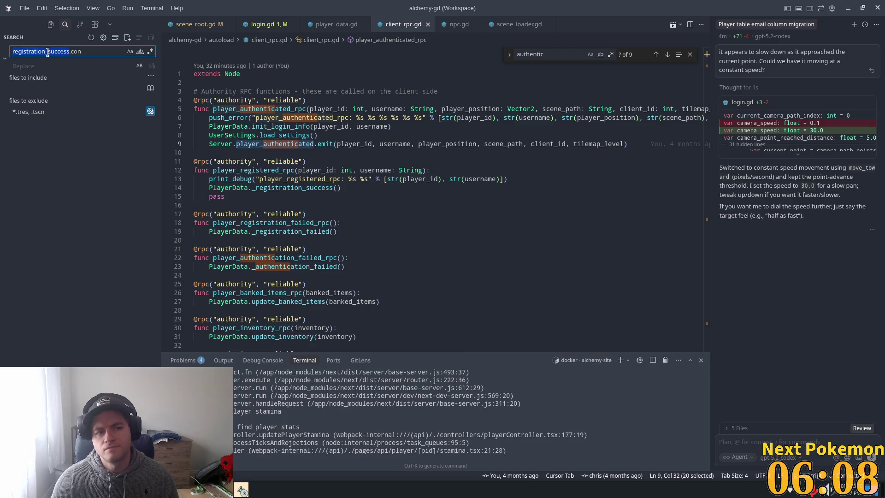
Step: Search the workspace for 'player_authenticated.con' to list its 4 connect calls
{"action": "key", "text": "ctrl+shift+f"}
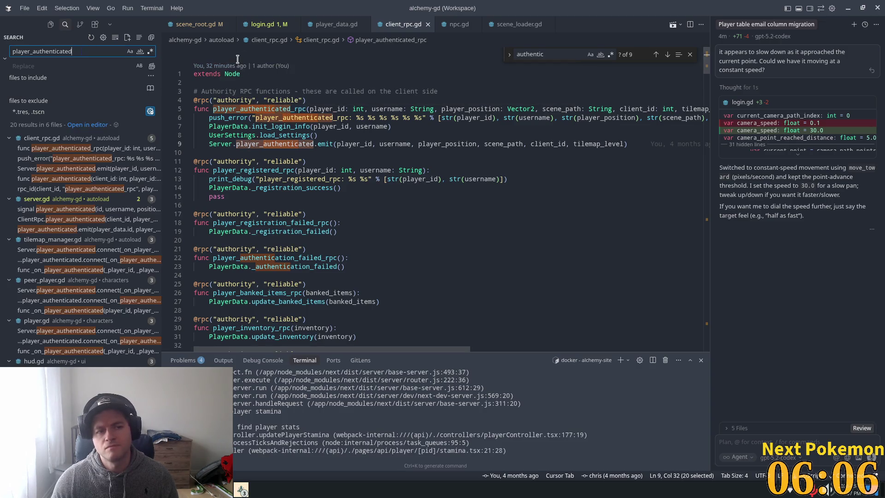
{"action": "type", "text": "on"}
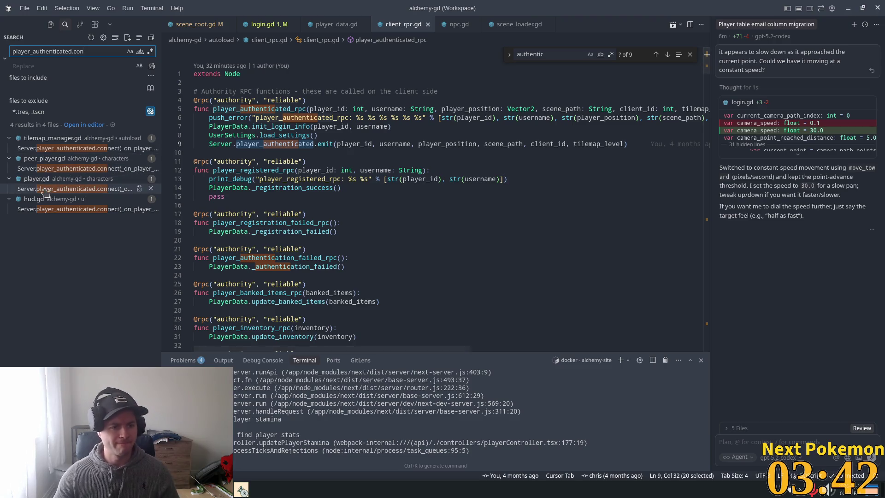
Step: Add Server.player_authenticated.connect(_on_player_authenticated) under init_login_screen() in scene_root.gd
{"action": "left_click", "coordinate": [182, 23]}
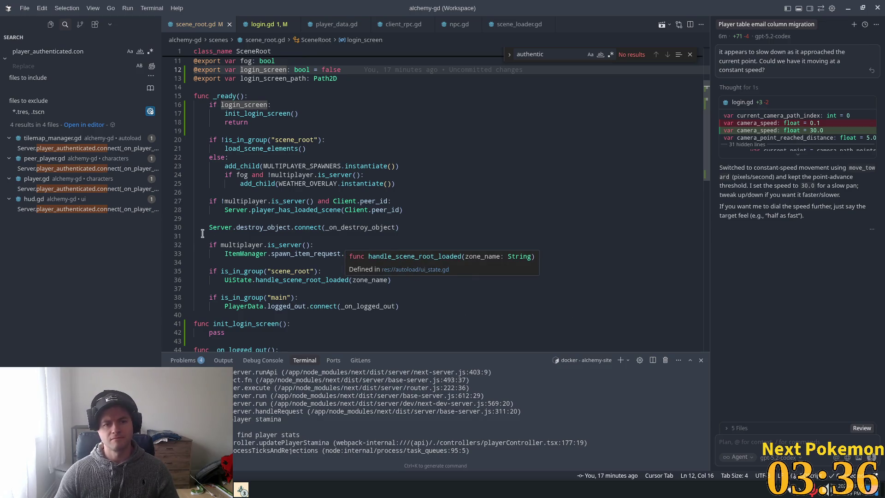
{"action": "scroll", "coordinate": [202, 234], "scroll_direction": "up", "scroll_amount": 3}
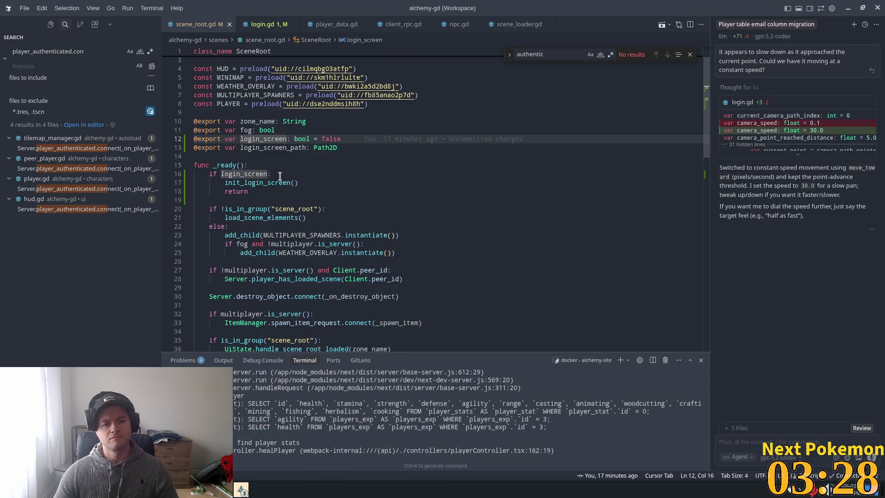
{"action": "scroll", "coordinate": [279, 177], "scroll_direction": "down", "scroll_amount": 1}
{"action": "scroll", "coordinate": [279, 178], "scroll_direction": "down", "scroll_amount": 1}
{"action": "scroll", "coordinate": [280, 178], "scroll_direction": "up", "scroll_amount": 2}
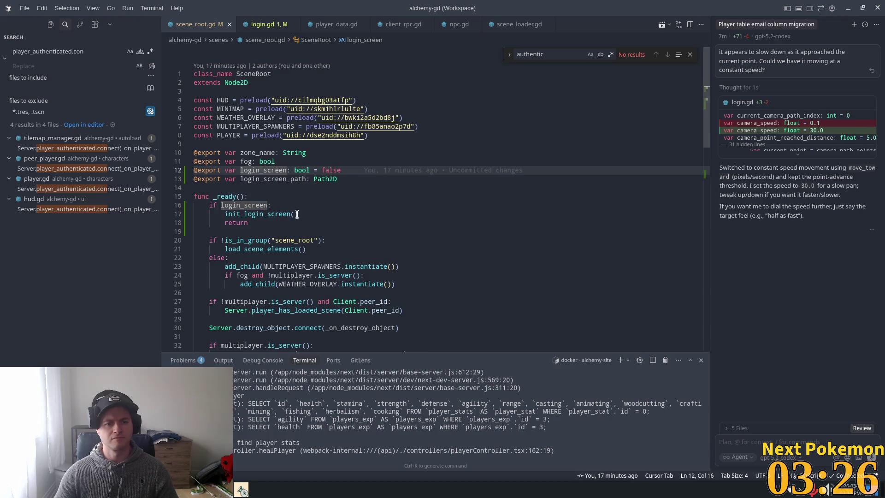
{"action": "scroll", "coordinate": [292, 217], "scroll_direction": "down", "scroll_amount": 3}
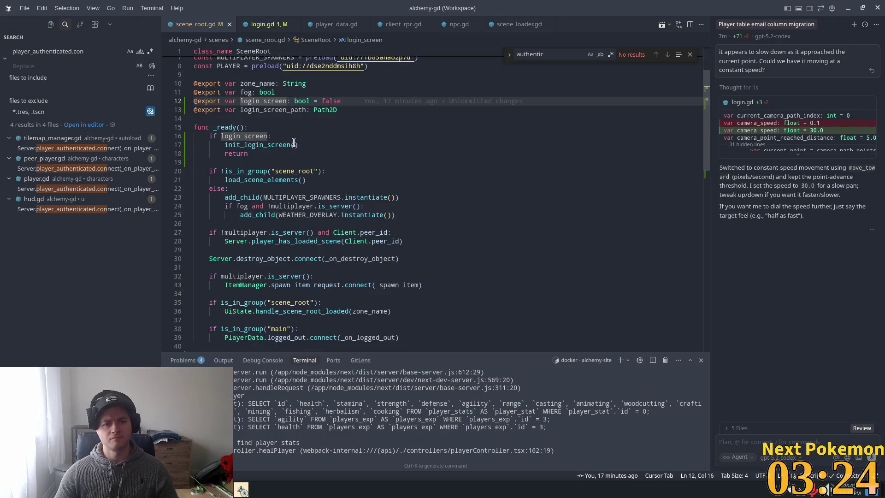
{"action": "left_click", "coordinate": [349, 144]}
{"action": "key", "text": "Return"}
{"action": "type", "text": "Server."}
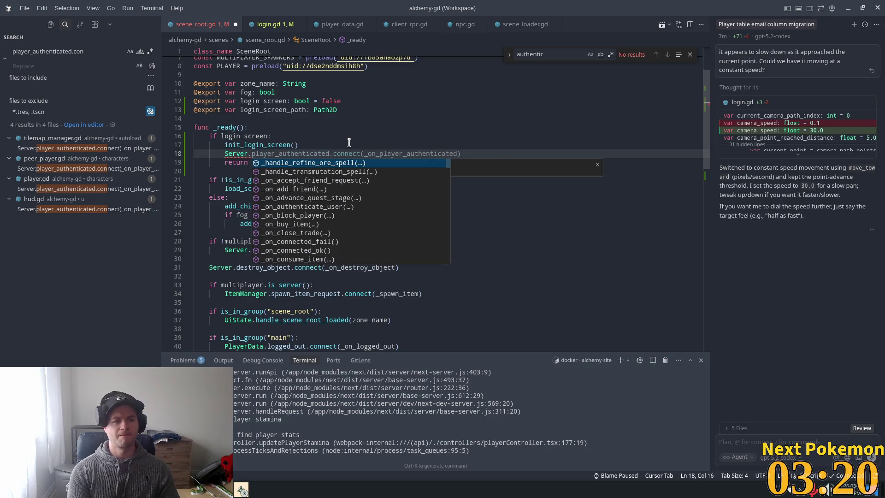
{"action": "key", "text": "Tab"}
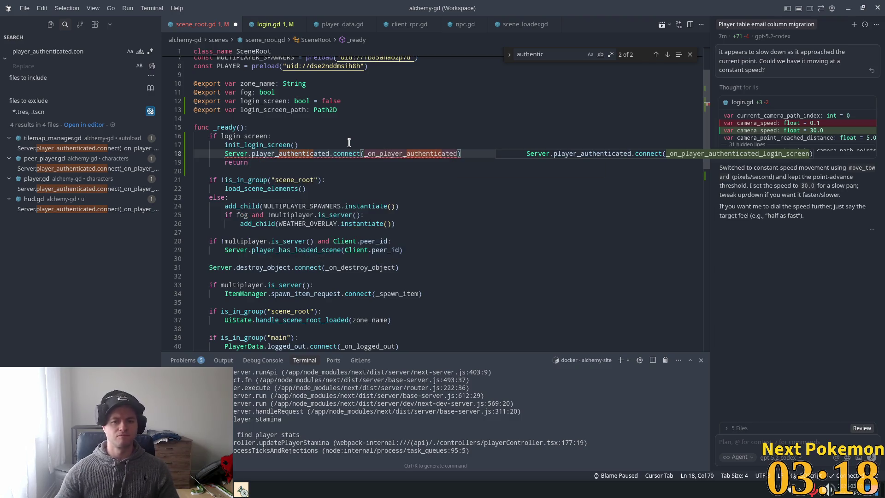
Step: Add an _on_player_authenticated handler that calls queue_free(), and save scene_root.gd
{"action": "scroll", "coordinate": [358, 154], "scroll_direction": "down", "scroll_amount": 1}
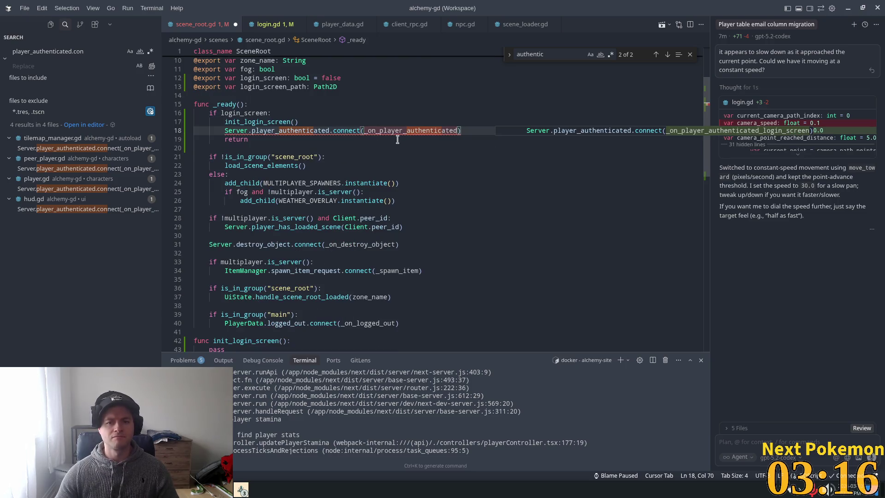
{"action": "scroll", "coordinate": [382, 189], "scroll_direction": "down", "scroll_amount": 5}
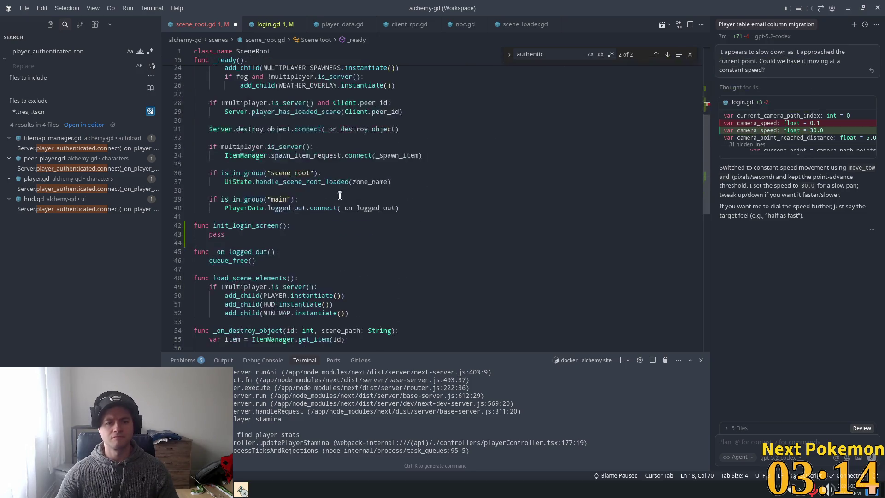
{"action": "left_click", "coordinate": [203, 217]}
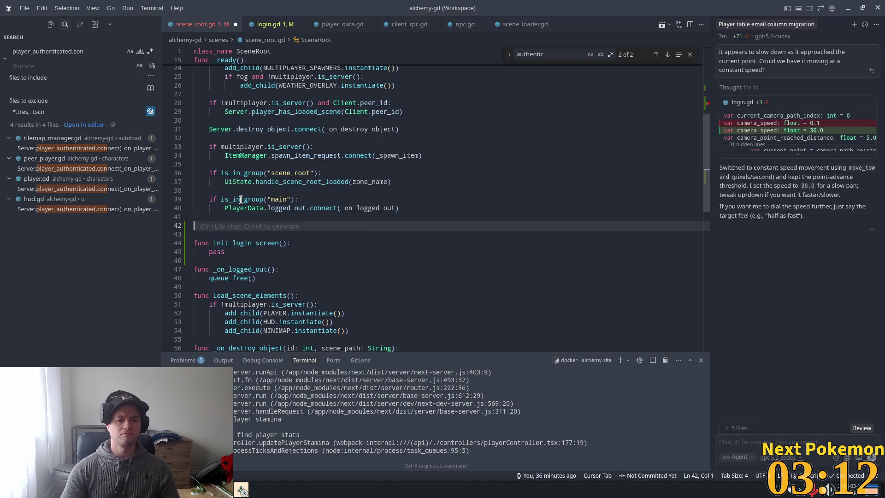
{"action": "key", "text": "Tab"}
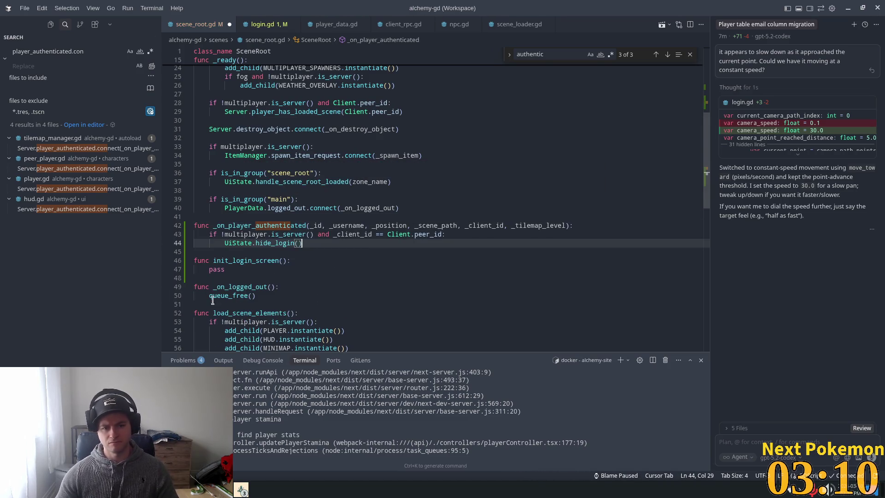
{"action": "left_click_drag", "start_coordinate": [314, 243], "coordinate": [209, 235]}
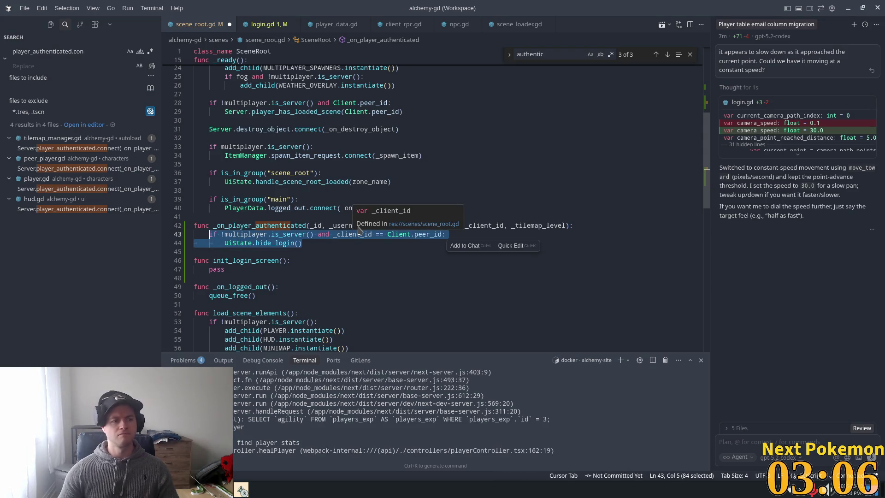
{"action": "type", "text": "queu"}
{"action": "key", "text": "Tab"}
{"action": "key", "text": "ctrl+s"}
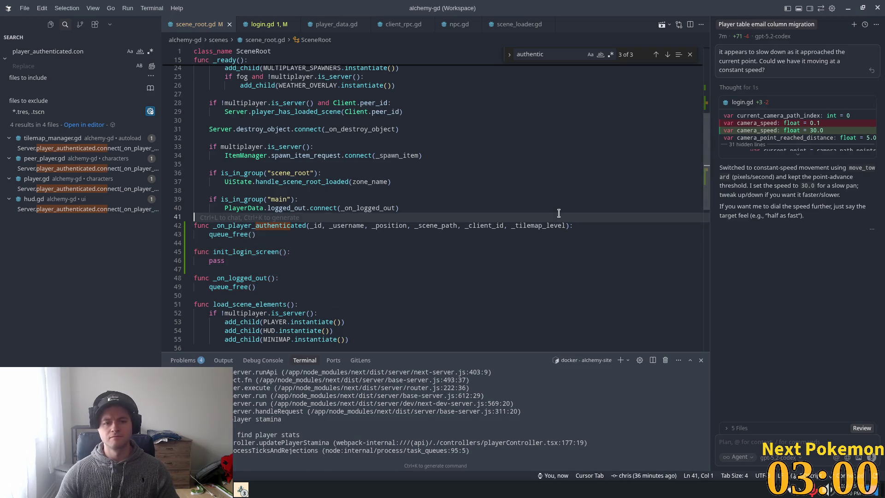
{"action": "key", "text": "alt+Tab"}
Step: Run the game, log in with a username and password, and resume from the debugger break
{"action": "left_click", "coordinate": [739, 25]}
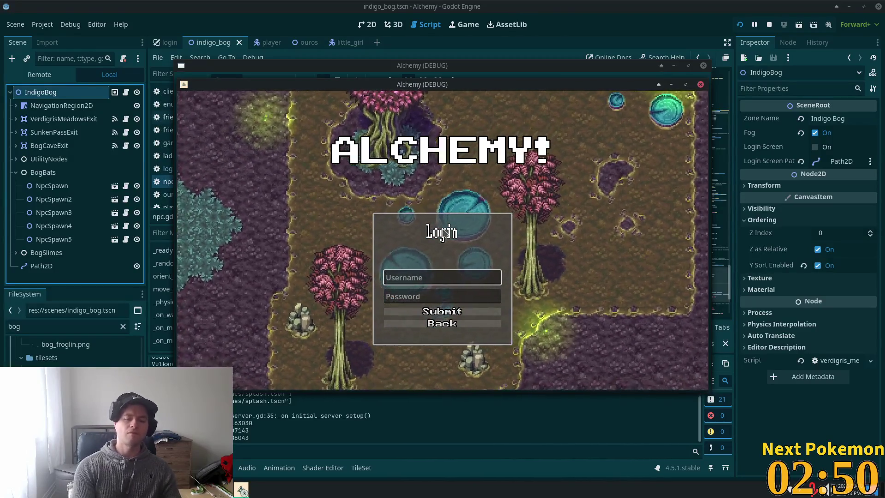
{"action": "type", "text": "Delric"}
{"action": "key", "text": "Tab"}
{"action": "type", "text": "password"}
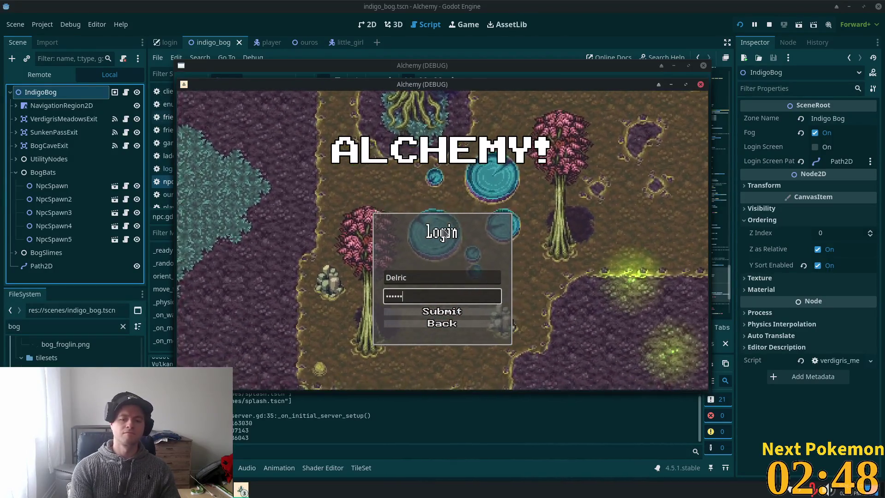
{"action": "key", "text": "Return"}
{"action": "key", "text": "F12"}
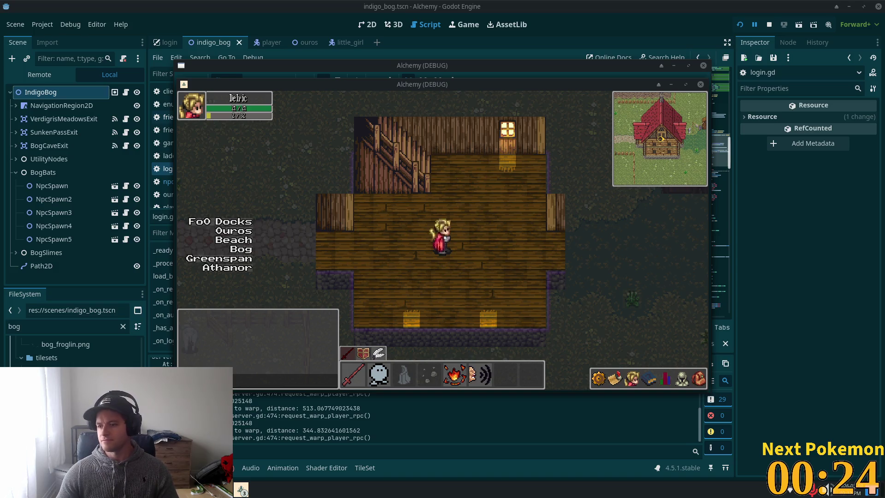
Step: Walk the character past the shed and farm fields onto the cobblestone path
{"action": "left_click", "coordinate": [499, 232]}
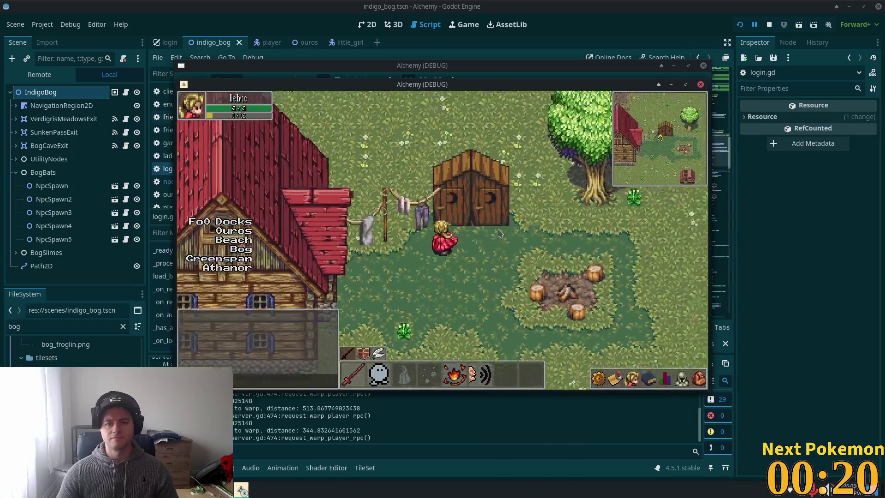
{"action": "key", "text": "Up"}
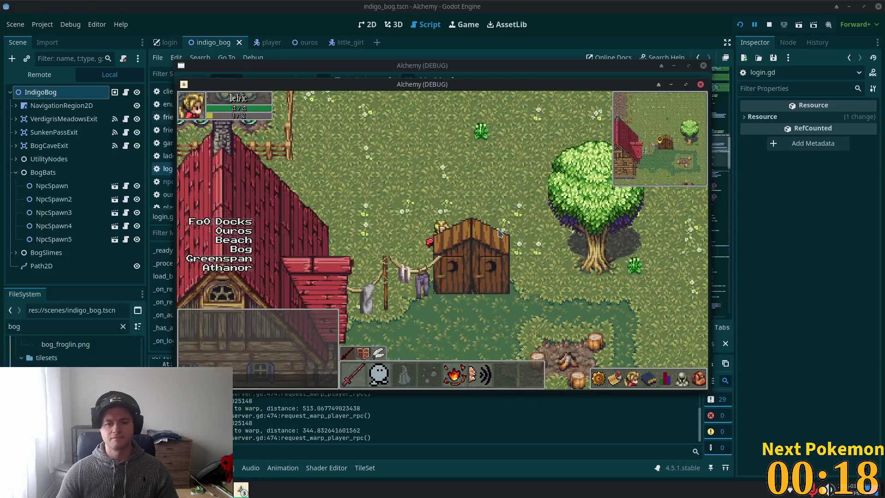
{"action": "key", "text": "Right"}
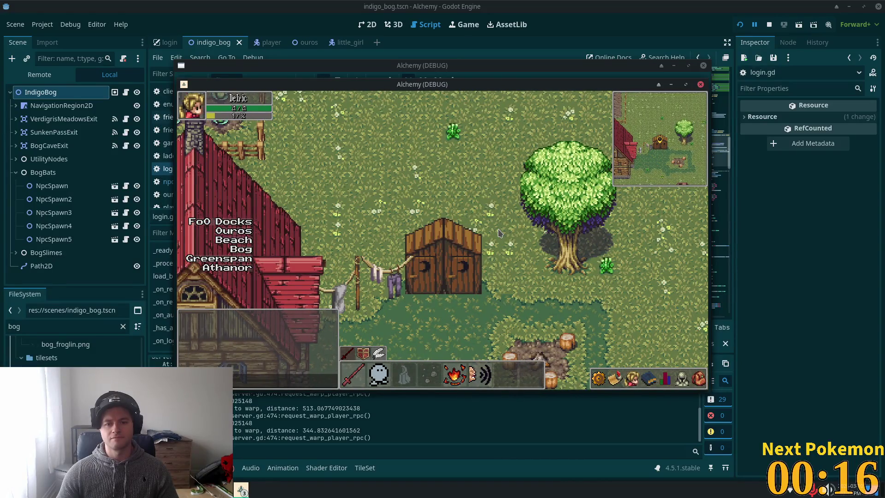
{"action": "key", "text": "Up"}
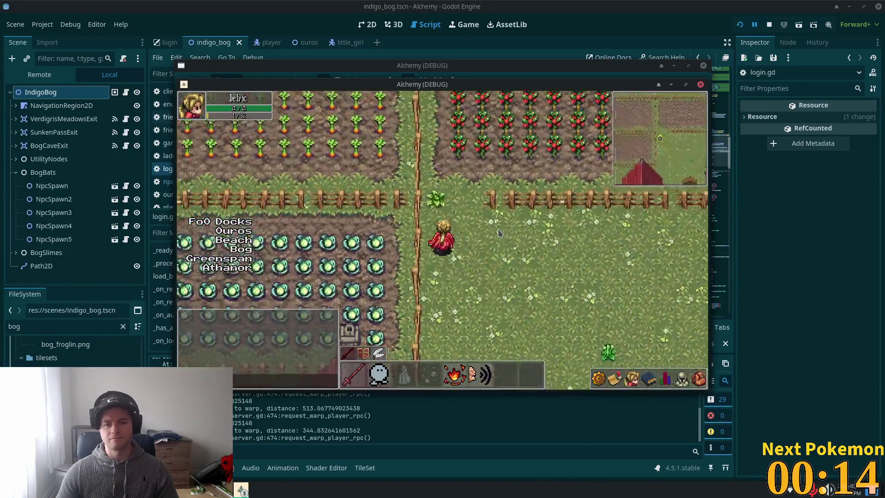
{"action": "key", "text": "Up"}
{"action": "key", "text": "Right"}
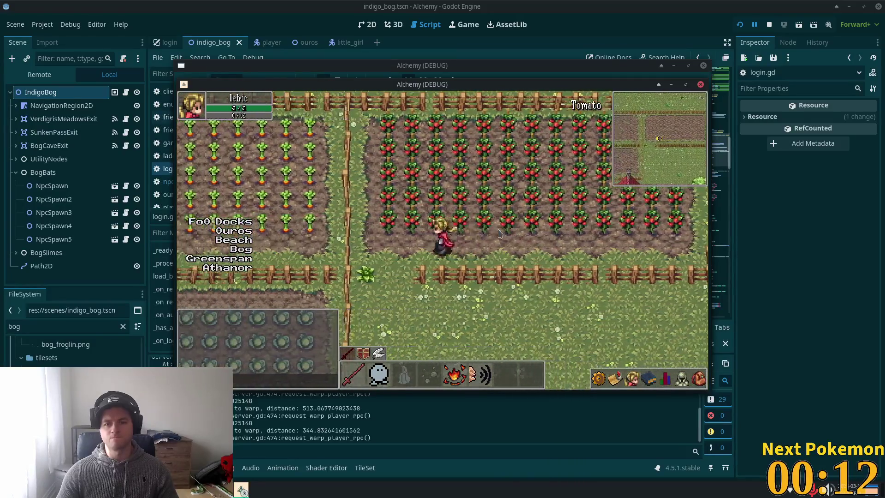
{"action": "key", "text": "s"}
{"action": "key", "text": "a"}
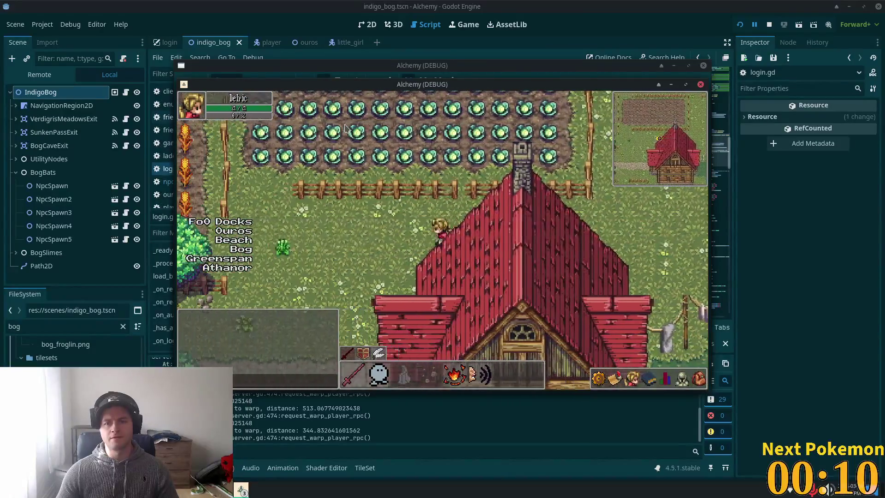
{"action": "key", "text": "a"}
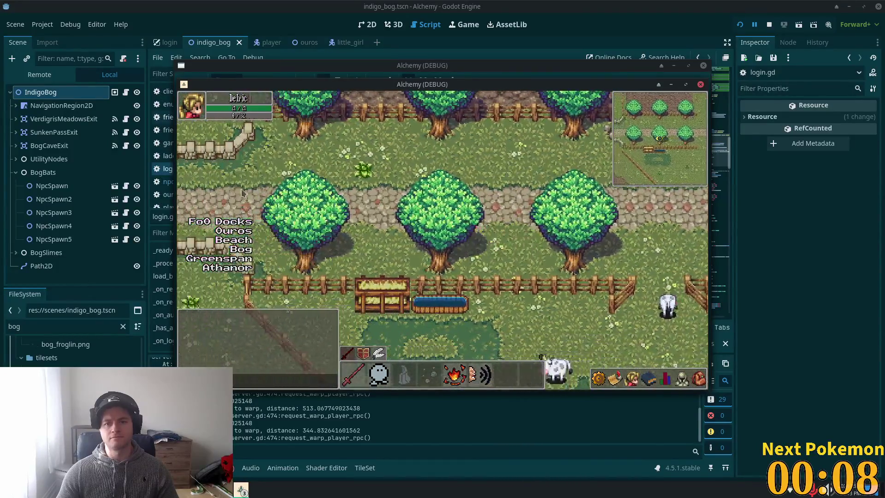
{"action": "left_click", "coordinate": [359, 326]}
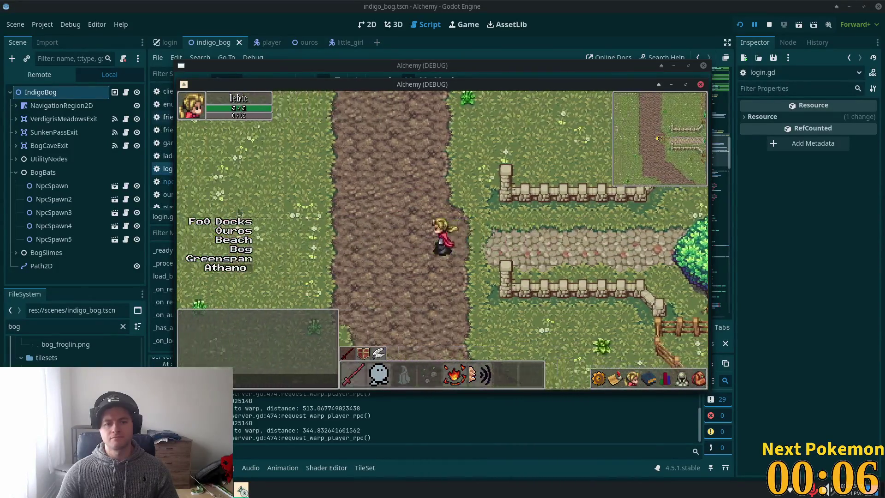
Step: Walk the character north up the long dirt path, then dismiss the options menu
{"action": "key", "text": "w"}
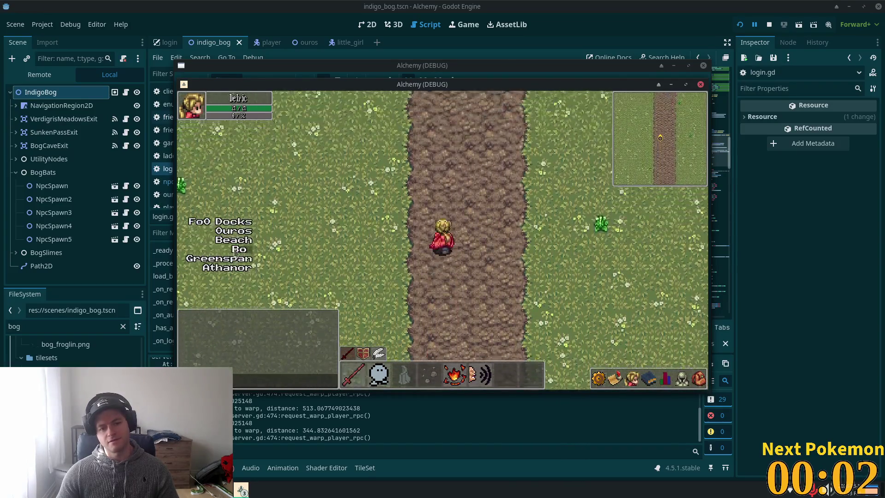
{"action": "key", "text": "w"}
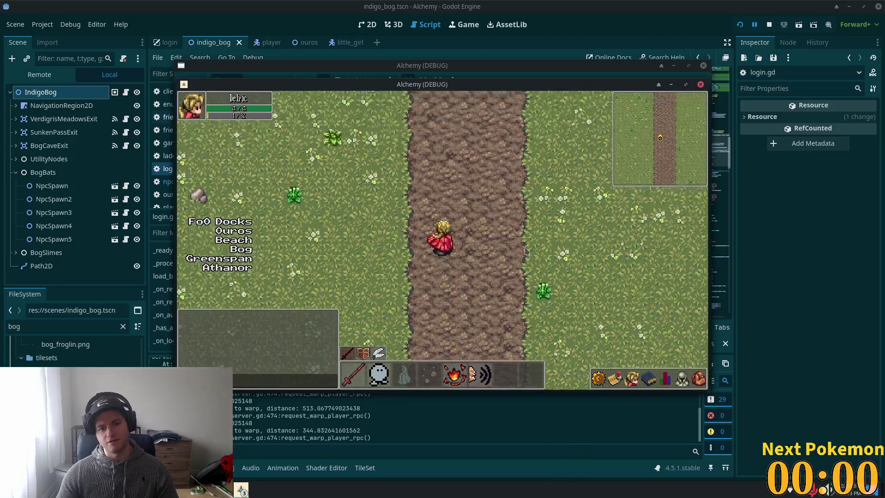
{"action": "key", "text": "w"}
{"action": "key", "text": "w"}
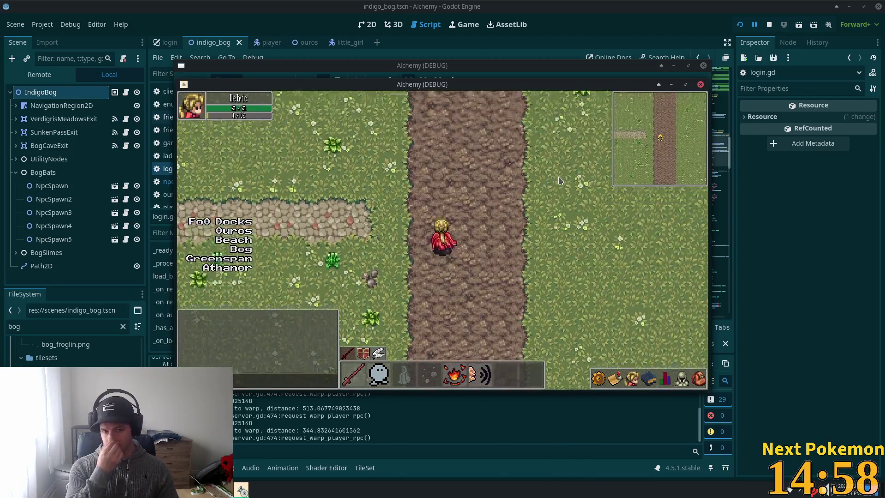
{"action": "key", "text": "w"}
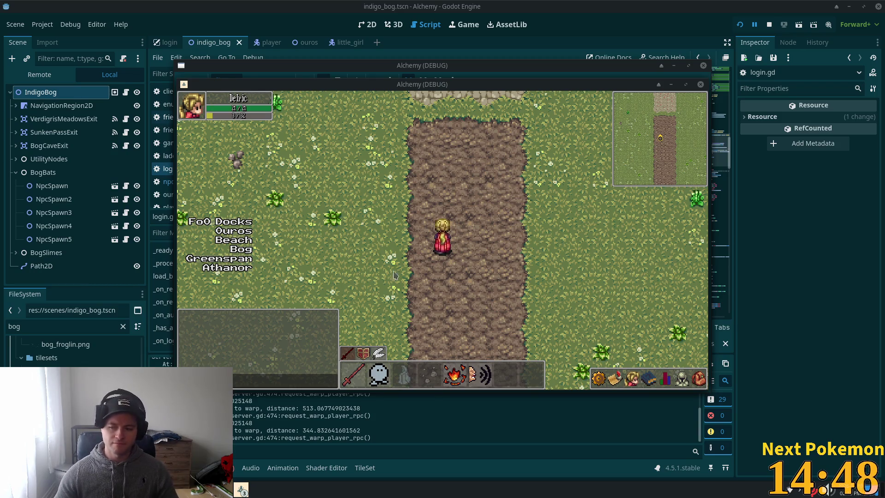
{"action": "key", "text": "Escape"}
{"action": "key", "text": "Escape"}
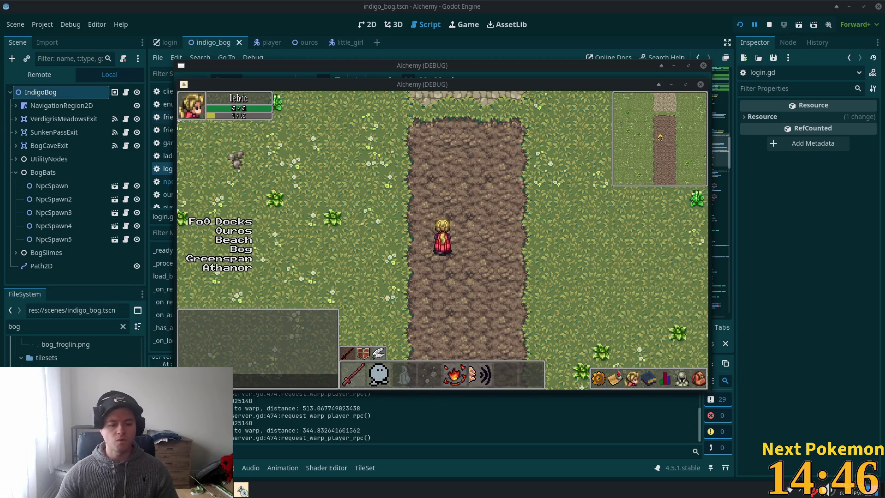
{"action": "left_click", "coordinate": [243, 490]}
Step: Buy 10 Poké Balls for $3000 in the PokemonCommunityGame shop, leaving a $58687 balance
{"action": "left_click", "coordinate": [276, 429]}
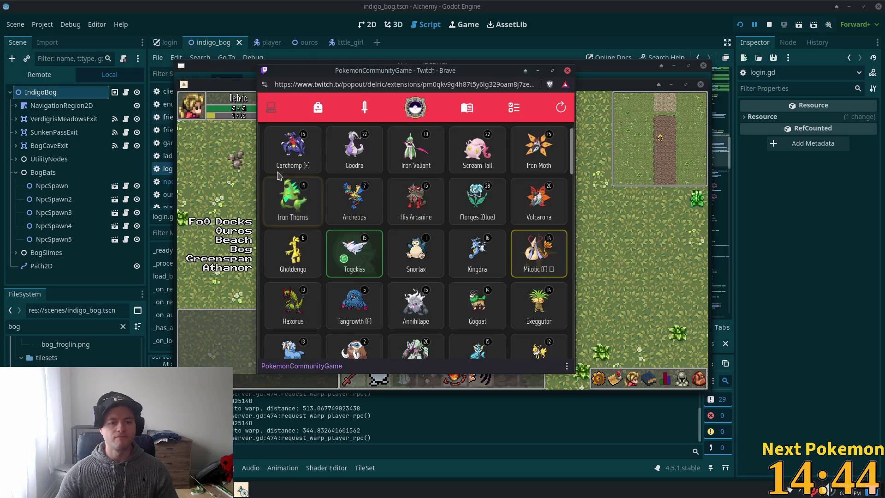
{"action": "left_click", "coordinate": [317, 111]}
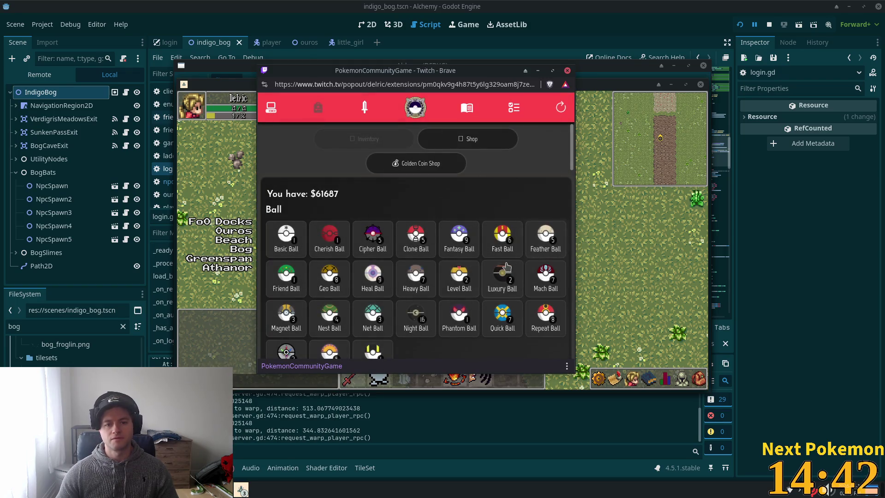
{"action": "left_click", "coordinate": [466, 139]}
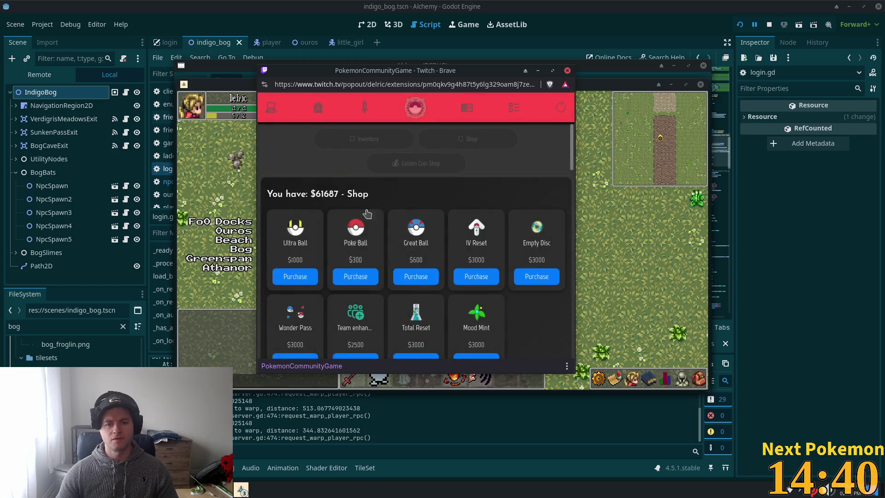
{"action": "left_click", "coordinate": [356, 276]}
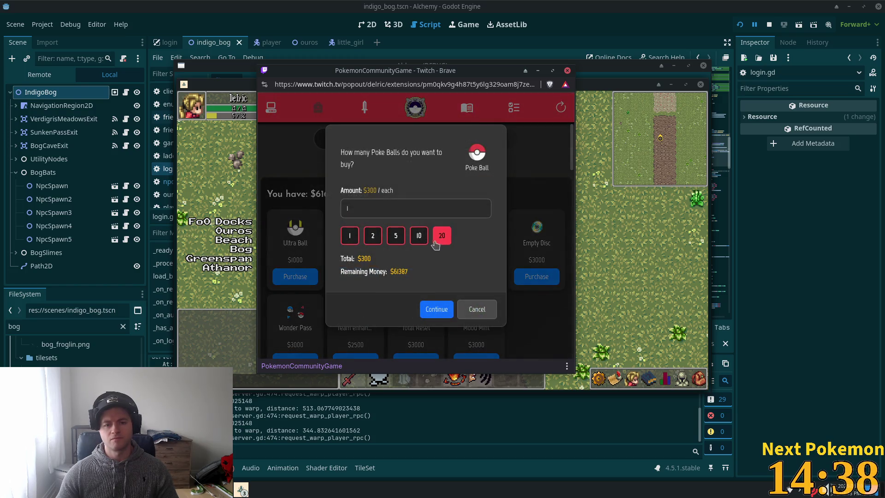
{"action": "left_click", "coordinate": [423, 242]}
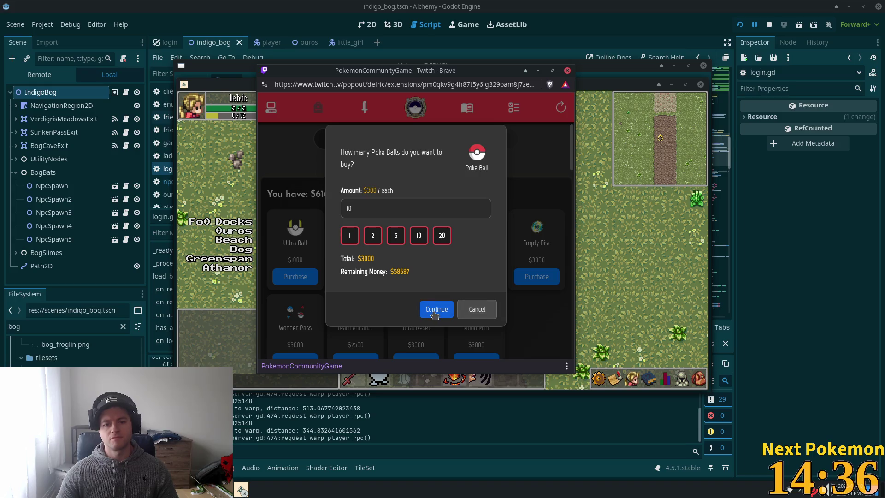
{"action": "left_click", "coordinate": [434, 310]}
{"action": "left_click", "coordinate": [440, 242]}
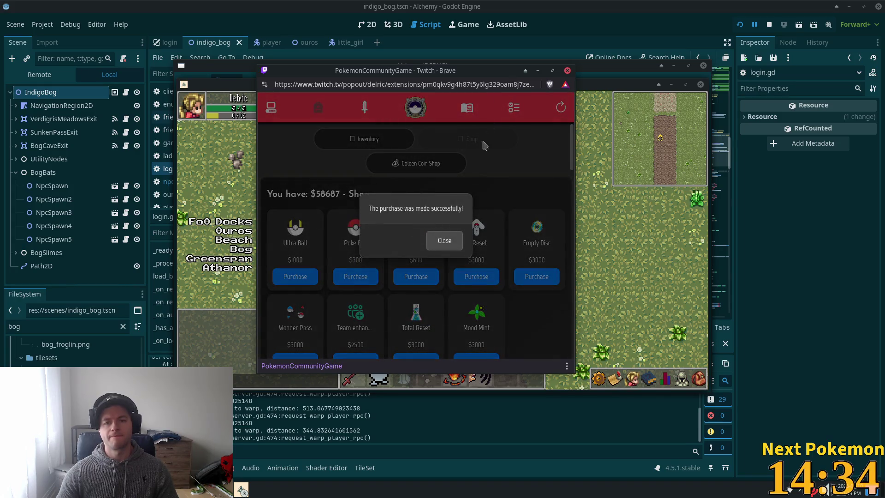
{"action": "left_click", "coordinate": [445, 241]}
{"action": "left_click", "coordinate": [514, 107]}
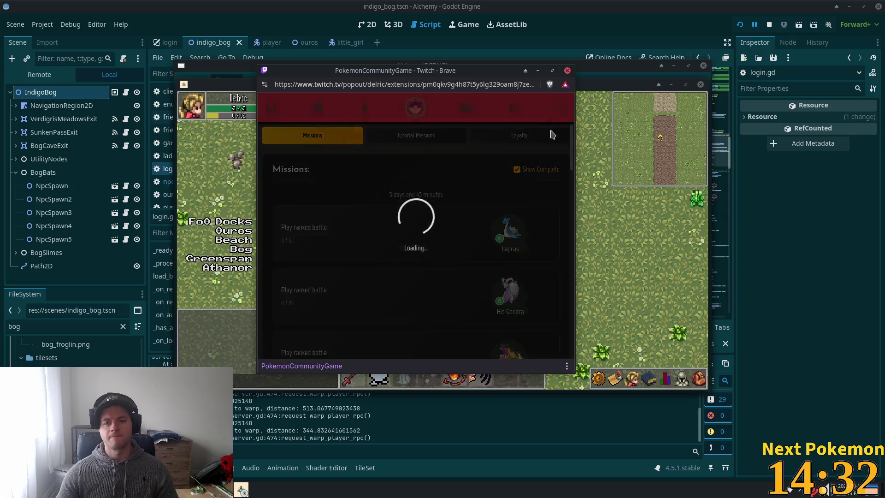
{"action": "scroll", "coordinate": [391, 221], "scroll_direction": "down", "scroll_amount": 3}
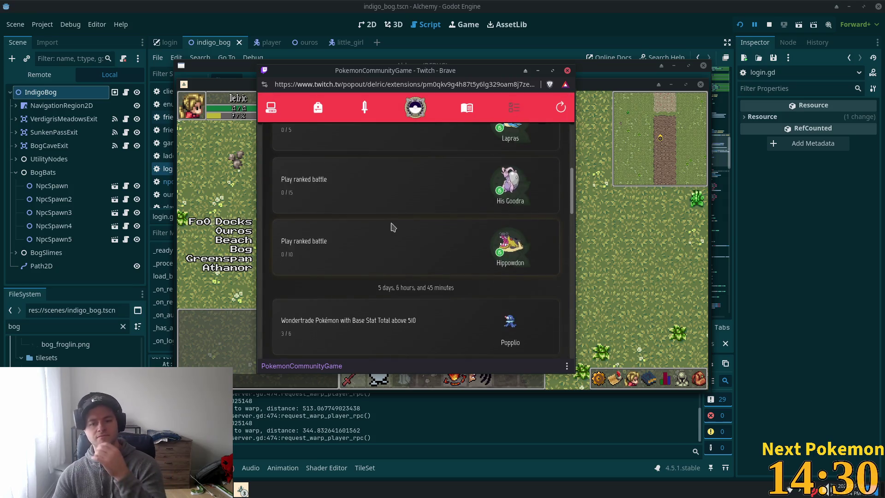
{"action": "scroll", "coordinate": [373, 249], "scroll_direction": "down", "scroll_amount": 2}
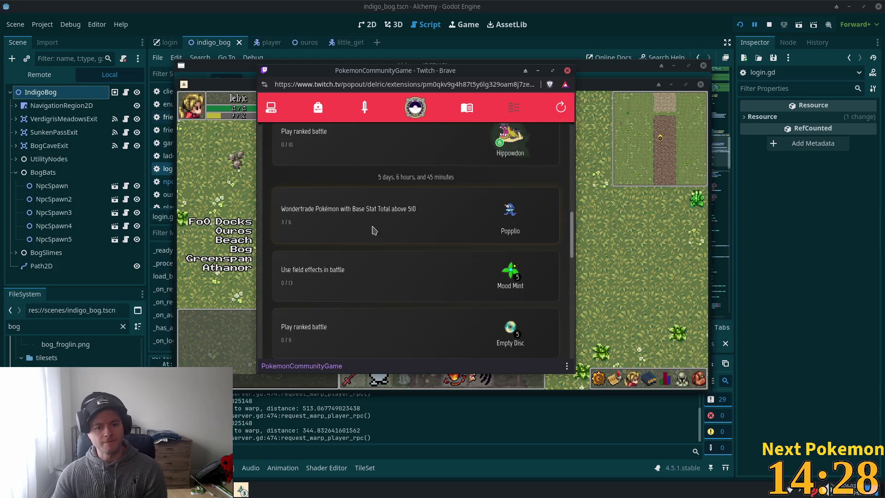
{"action": "scroll", "coordinate": [378, 219], "scroll_direction": "down", "scroll_amount": 1}
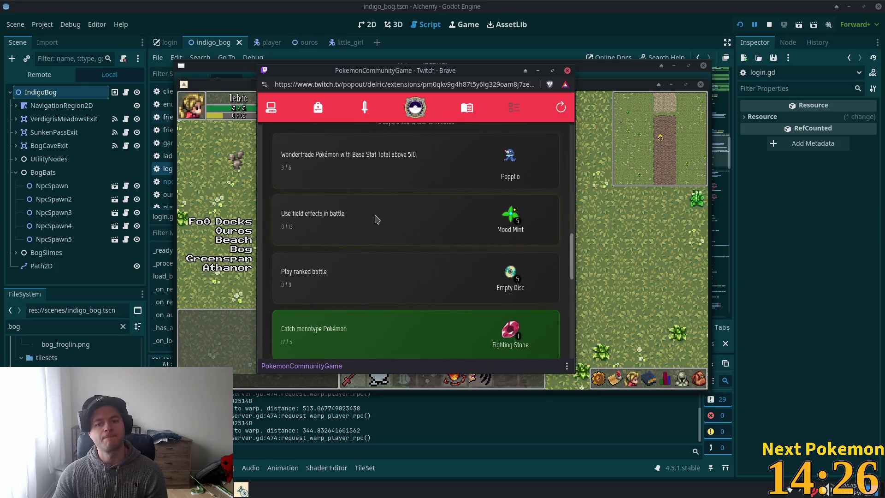
{"action": "scroll", "coordinate": [376, 219], "scroll_direction": "down", "scroll_amount": 3}
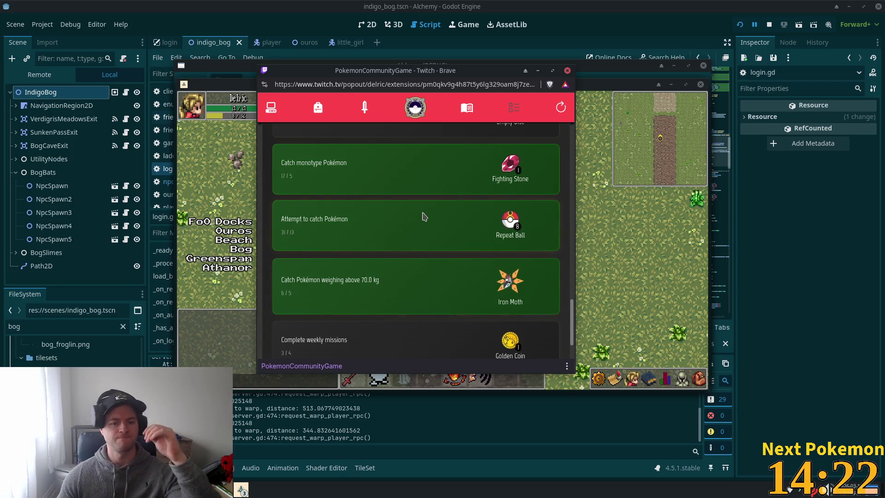
{"action": "scroll", "coordinate": [427, 238], "scroll_direction": "down", "scroll_amount": 1}
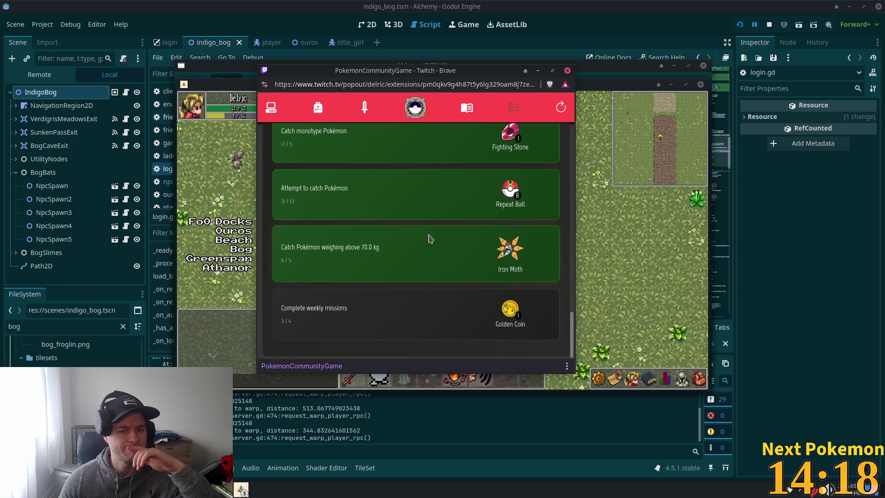
{"action": "scroll", "coordinate": [429, 238], "scroll_direction": "up", "scroll_amount": 3}
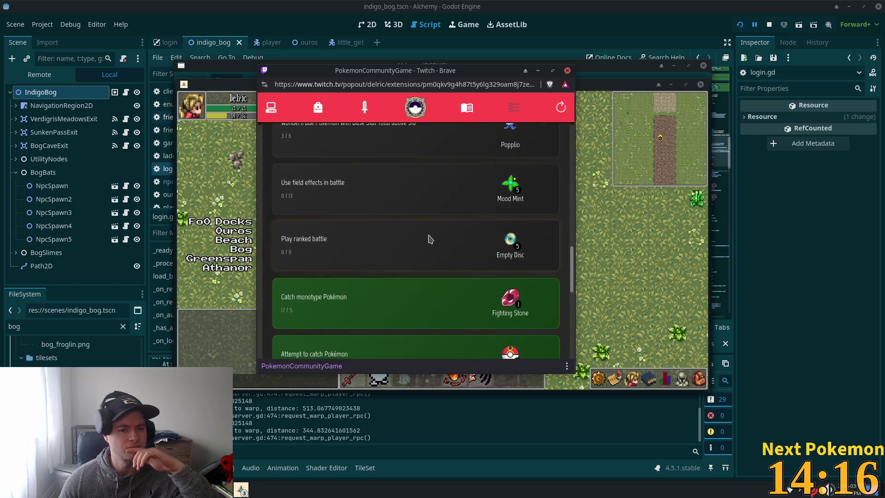
{"action": "scroll", "coordinate": [427, 239], "scroll_direction": "up", "scroll_amount": 1}
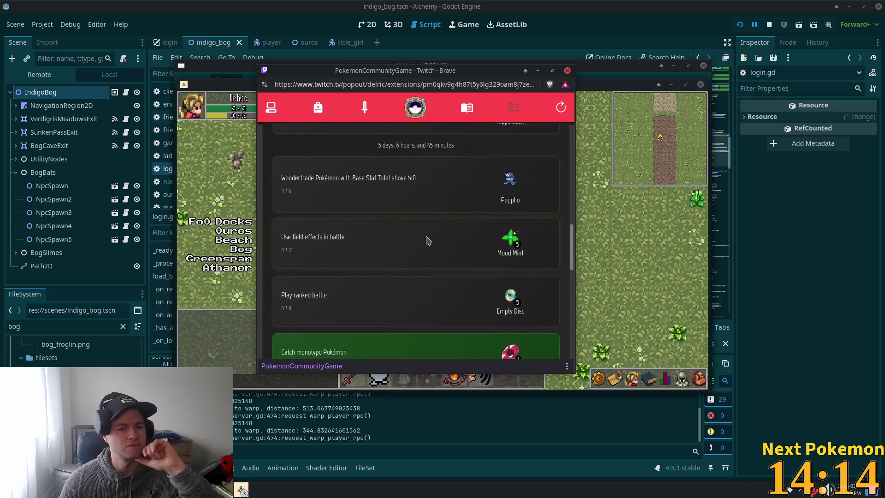
{"action": "left_click", "coordinate": [317, 111]}
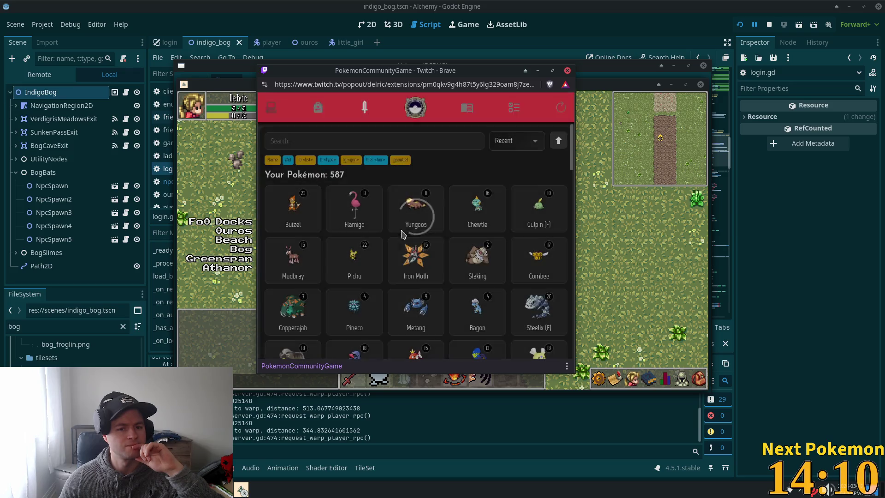
Step: Close Yungoos's details, view Slaking's description and base stats, then bring the Alchemy game back
{"action": "scroll", "coordinate": [431, 206], "scroll_direction": "down", "scroll_amount": 5}
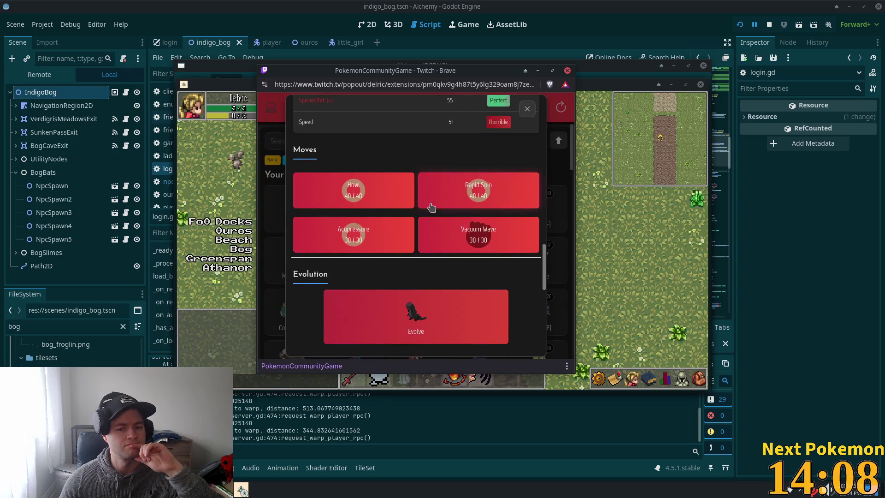
{"action": "scroll", "coordinate": [431, 206], "scroll_direction": "down", "scroll_amount": 3}
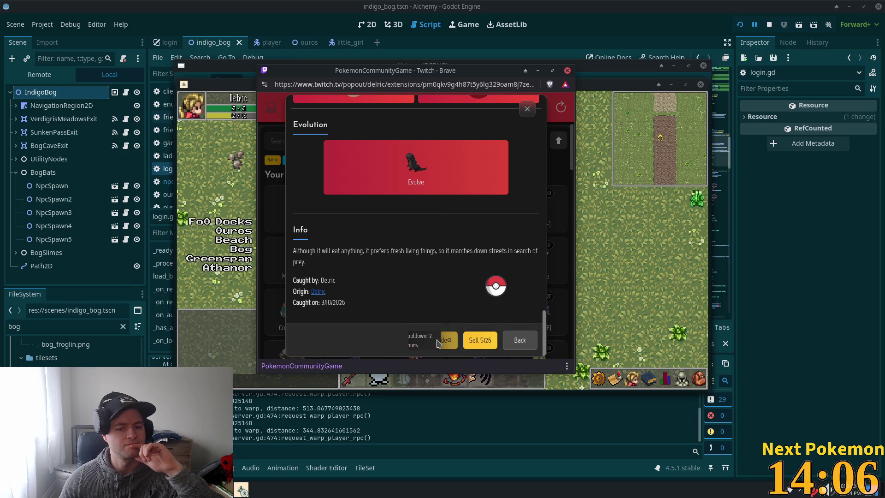
{"action": "left_click", "coordinate": [529, 108]}
{"action": "scroll", "coordinate": [491, 201], "scroll_direction": "down", "scroll_amount": 2}
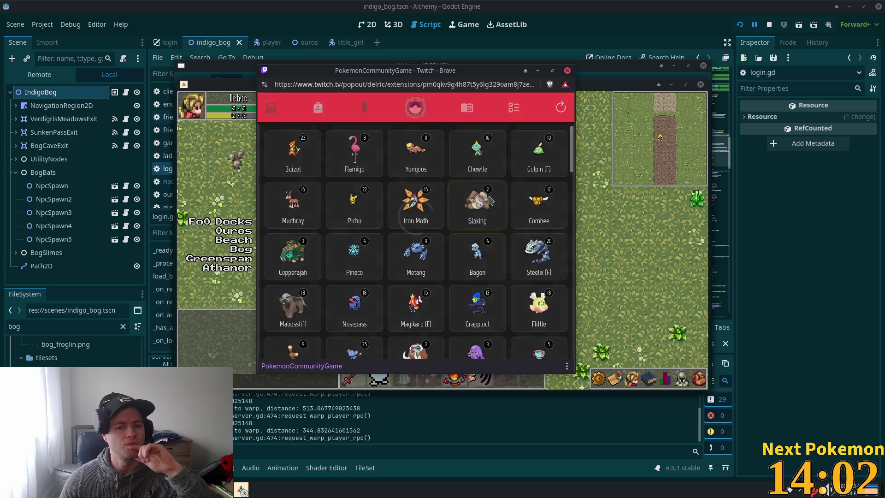
{"action": "left_click", "coordinate": [491, 201]}
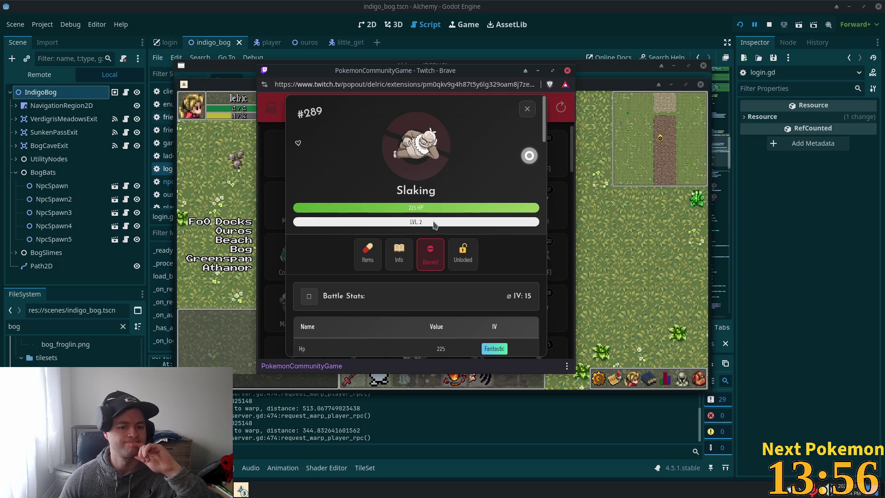
{"action": "left_click", "coordinate": [398, 258]}
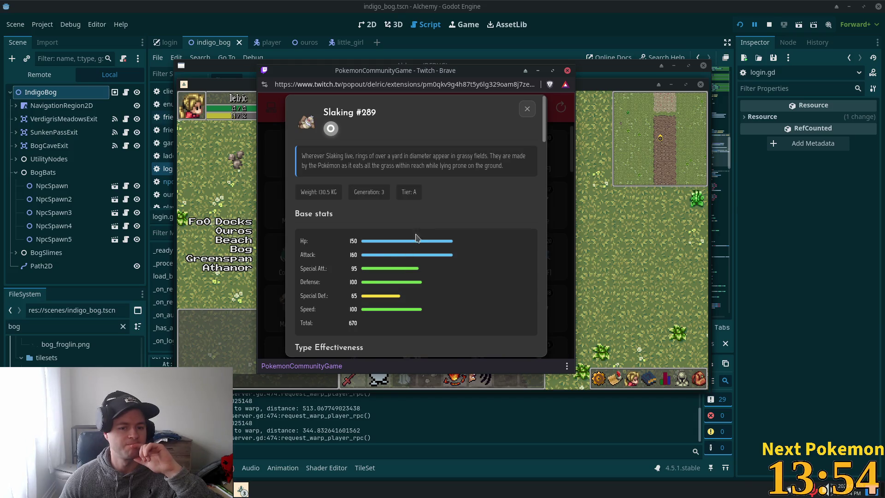
{"action": "left_click", "coordinate": [528, 112]}
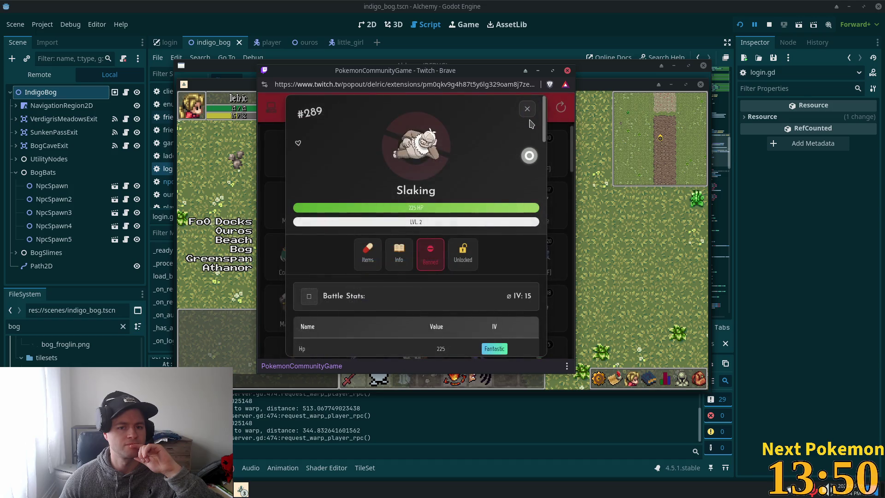
{"action": "left_click", "coordinate": [525, 112]}
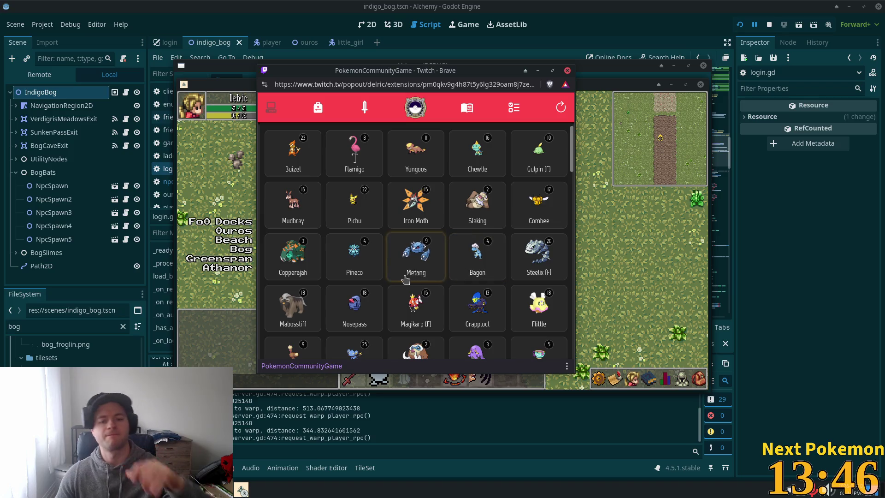
{"action": "left_click", "coordinate": [576, 247]}
Step: Walk the character along the cobblestone and dirt paths into the red-roofed house
{"action": "key", "text": "w"}
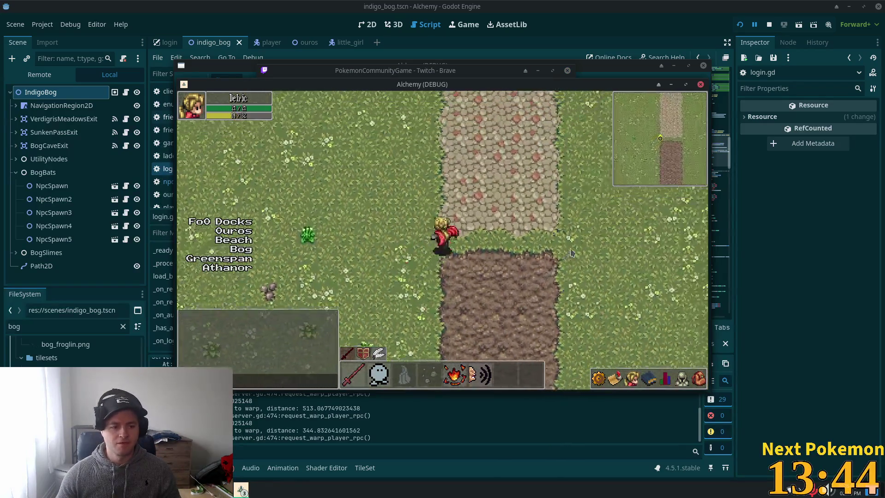
{"action": "key", "text": "d"}
{"action": "key", "text": "a"}
{"action": "key", "text": "d"}
{"action": "key", "text": "s"}
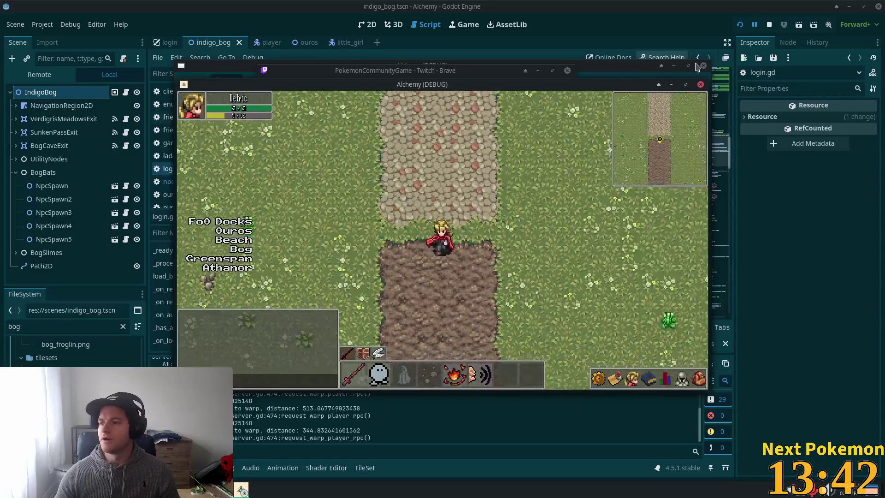
{"action": "key", "text": "s"}
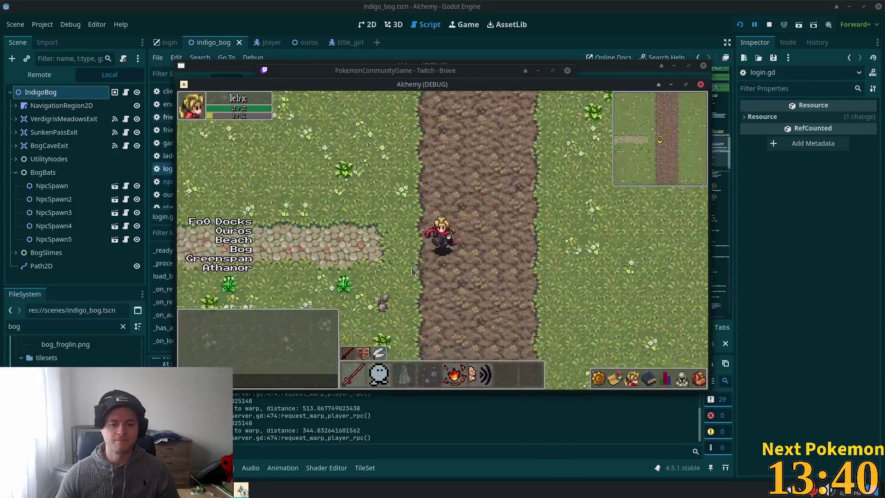
{"action": "key", "text": "a"}
{"action": "key", "text": "a"}
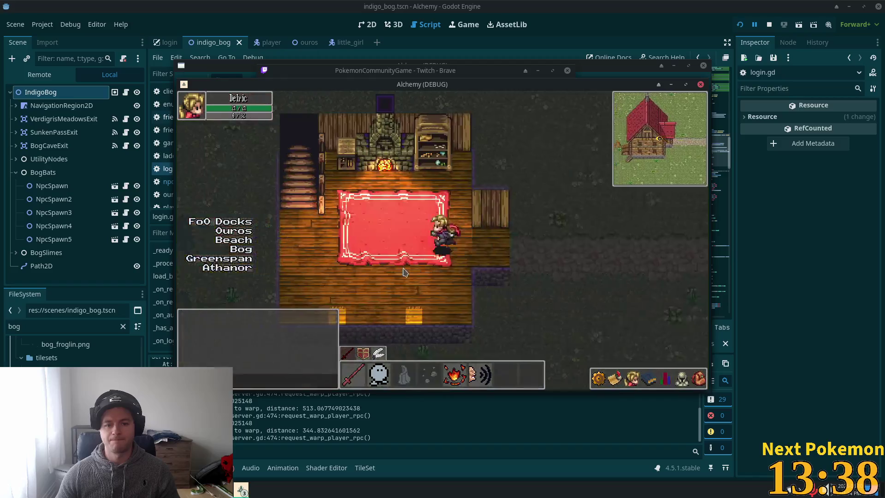
{"action": "key", "text": "w"}
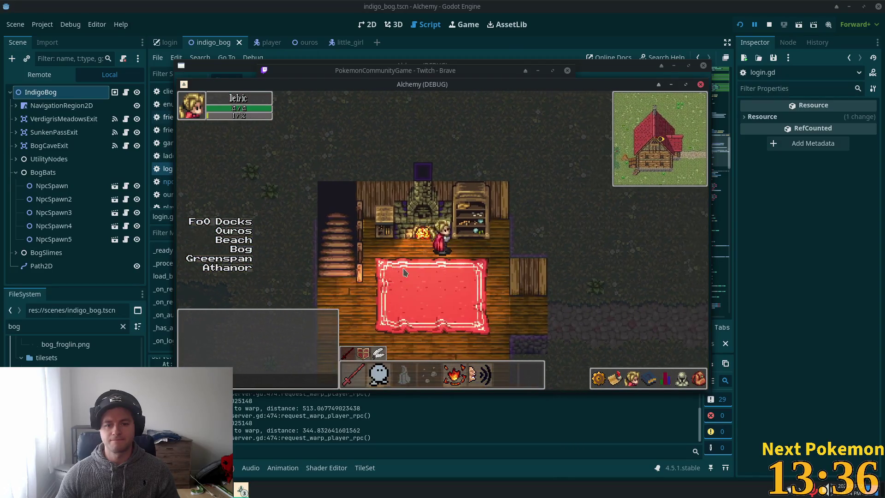
Step: Walk to the house's stairs, back outside, and through the fenced pen's gate
{"action": "key", "text": "d"}
{"action": "key", "text": "d"}
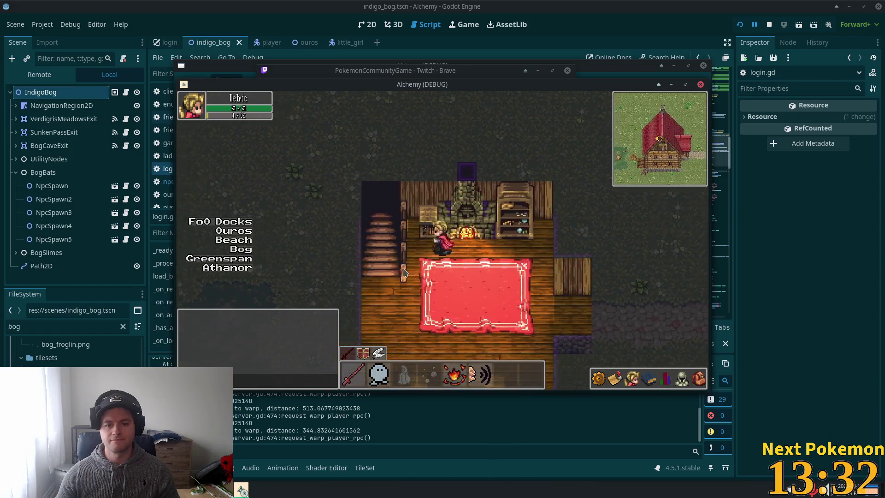
{"action": "key", "text": "a"}
{"action": "key", "text": "a"}
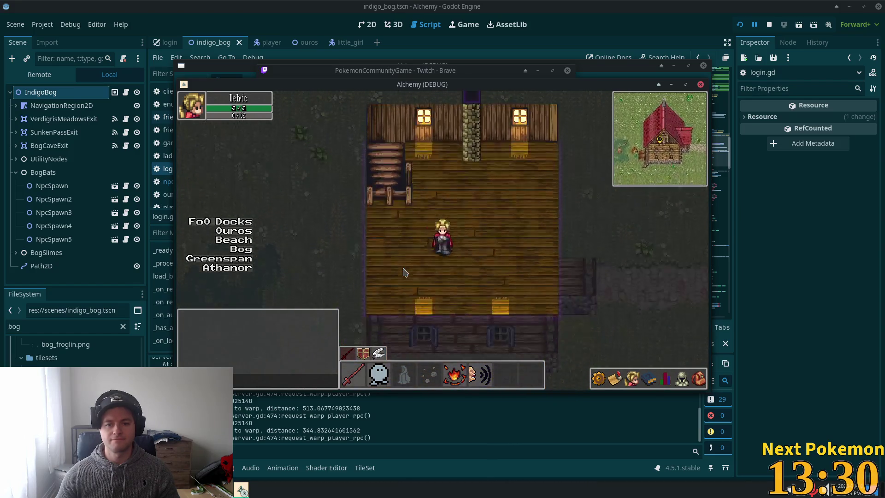
{"action": "key", "text": "s"}
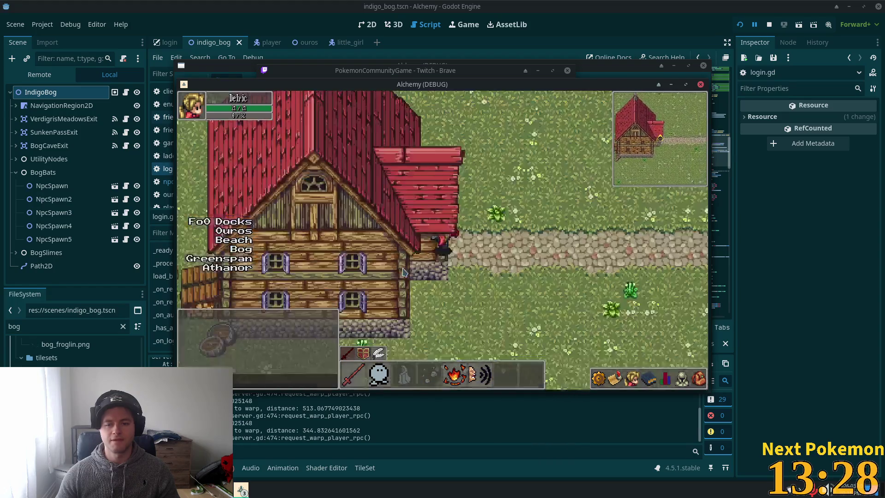
{"action": "key", "text": "w"}
{"action": "key", "text": "a"}
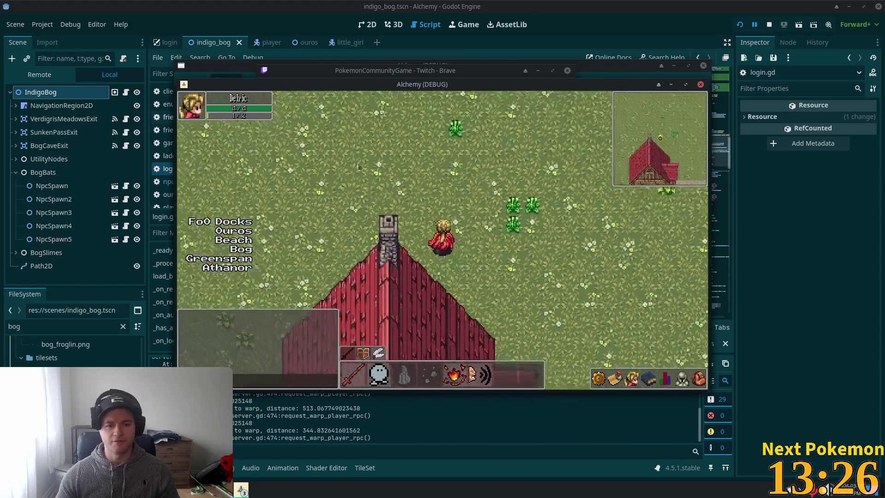
{"action": "key", "text": "w"}
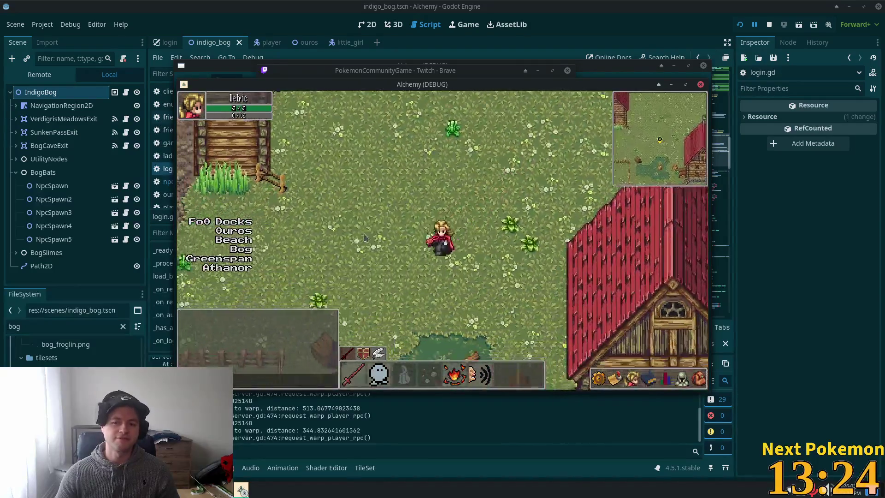
{"action": "key", "text": "s"}
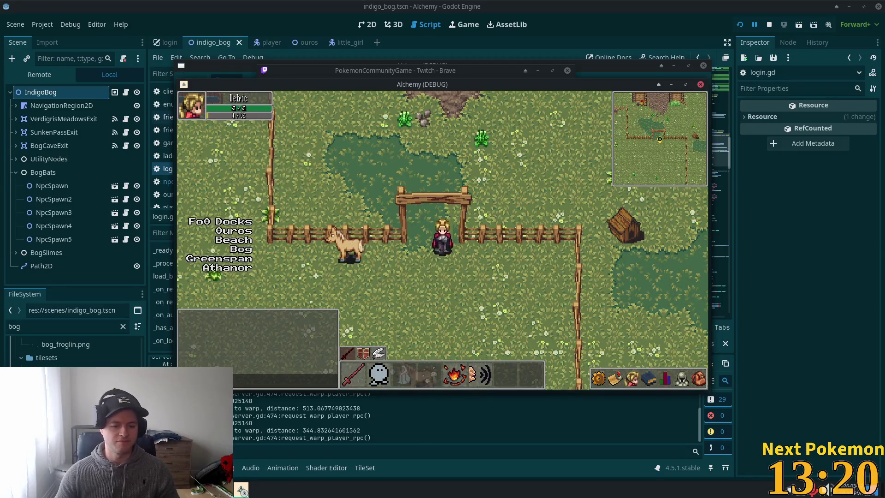
{"action": "key", "text": "alt+Tab"}
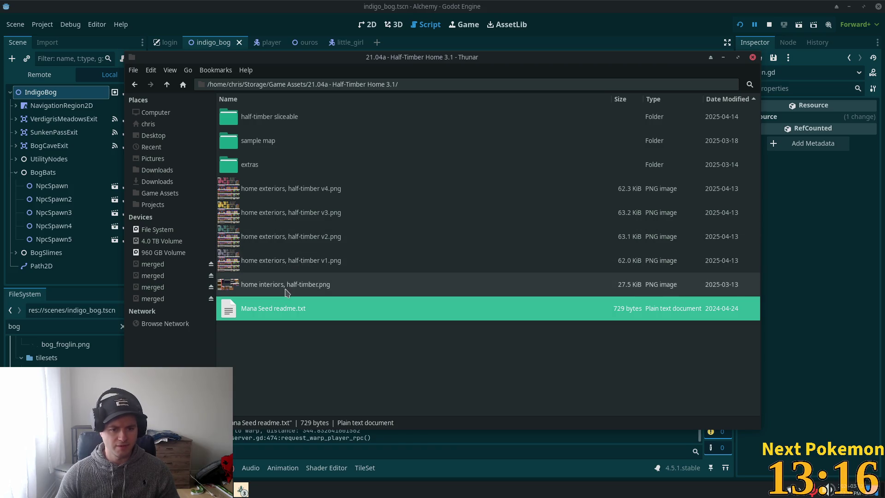
Step: Preview the extras folder's fireplace, collision & alpha, and half-timber help images
{"action": "double_click", "coordinate": [254, 164]}
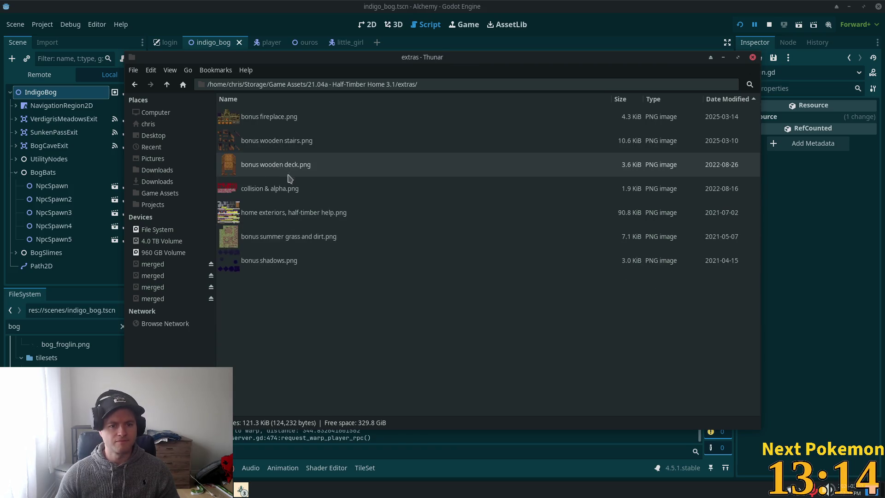
{"action": "double_click", "coordinate": [309, 118]}
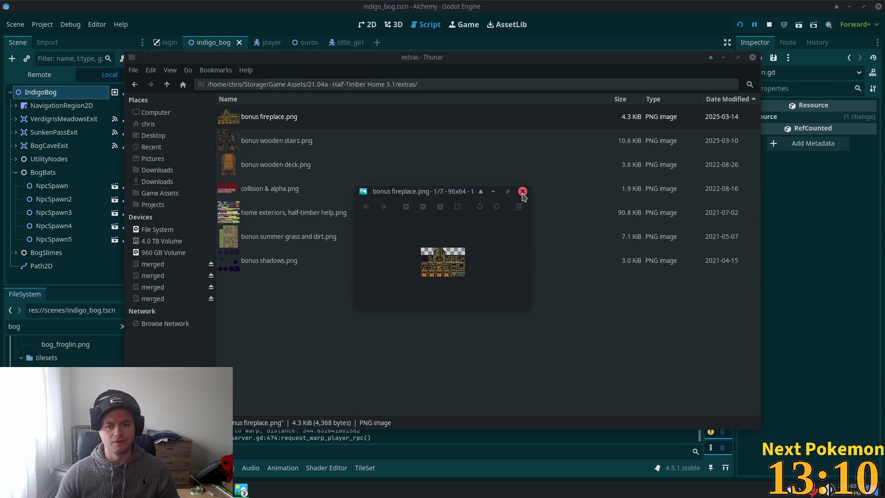
{"action": "left_click", "coordinate": [523, 191]}
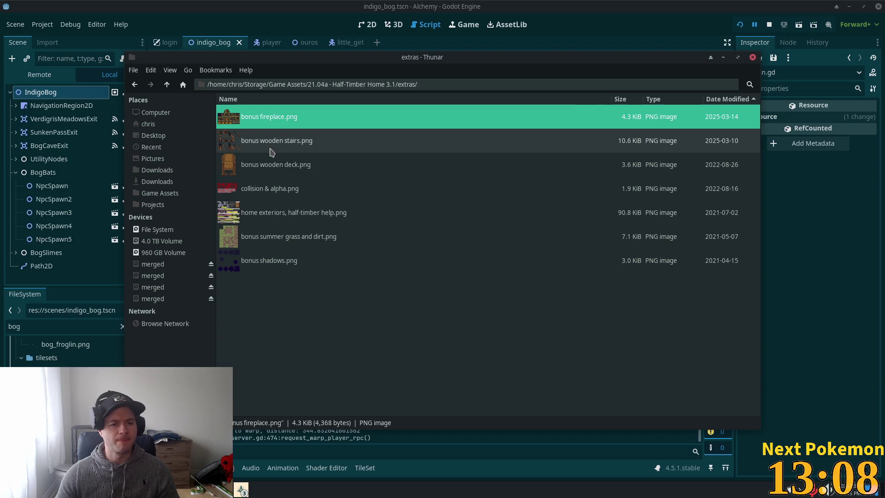
{"action": "double_click", "coordinate": [269, 192]}
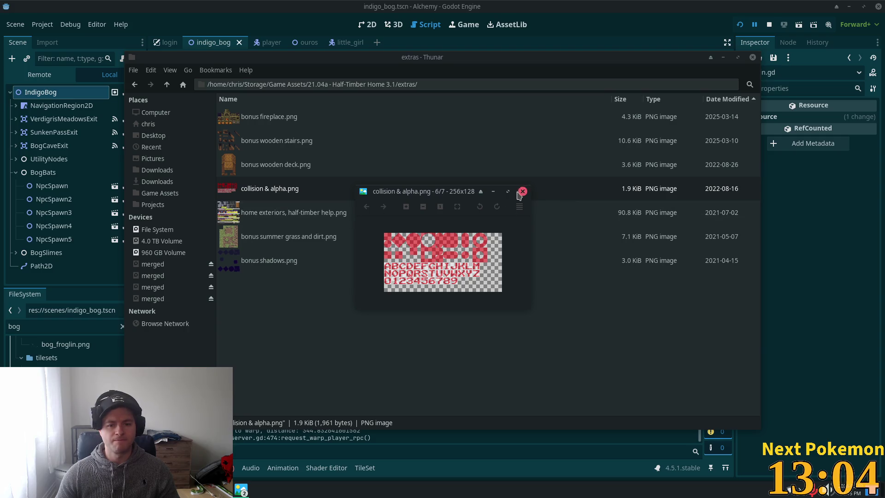
{"action": "left_click", "coordinate": [523, 191]}
{"action": "double_click", "coordinate": [316, 213]}
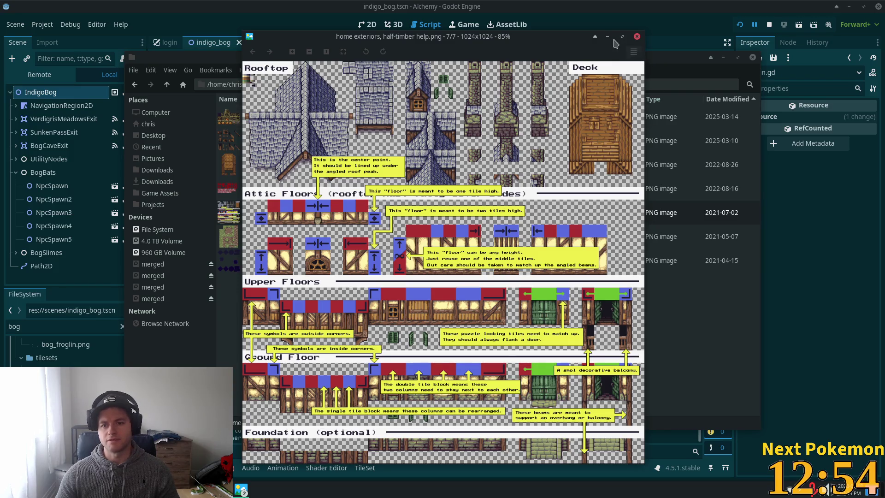
{"action": "left_click", "coordinate": [636, 36]}
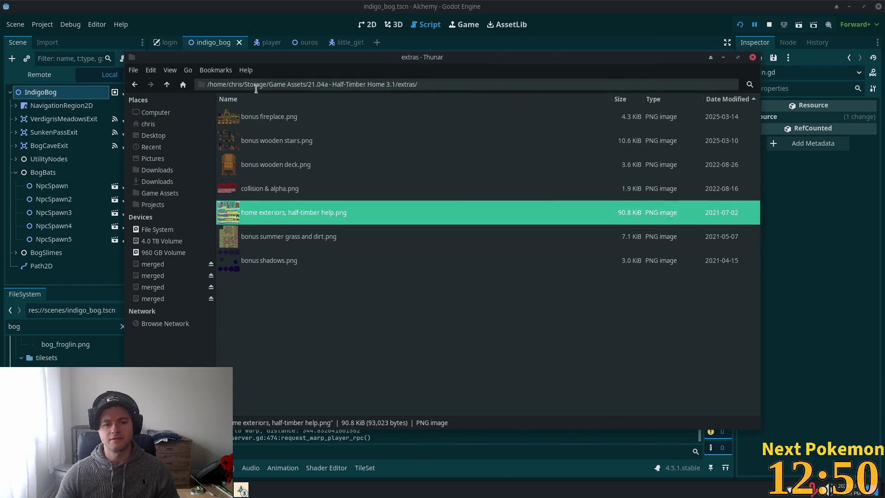
Step: Preview half-timber v1.png zoomed into the rooftop tiles, then return to the Godot editor
{"action": "left_click", "coordinate": [167, 84]}
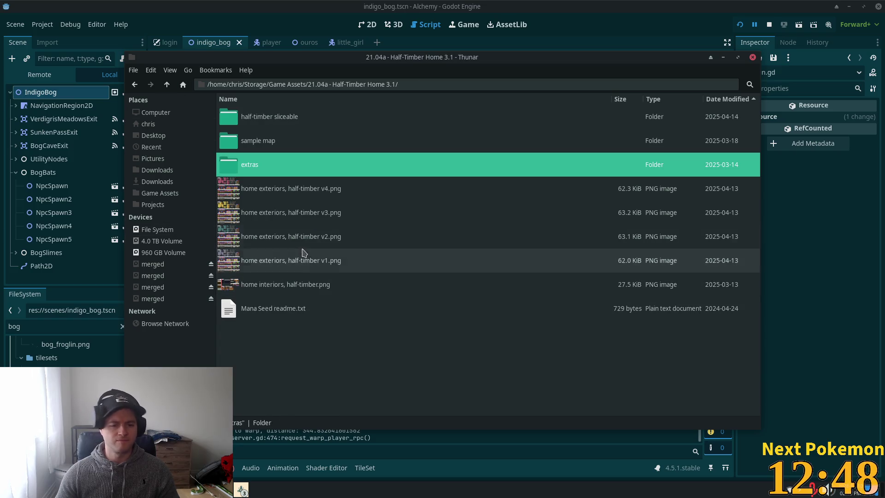
{"action": "left_click", "coordinate": [290, 266]}
{"action": "double_click", "coordinate": [290, 266]}
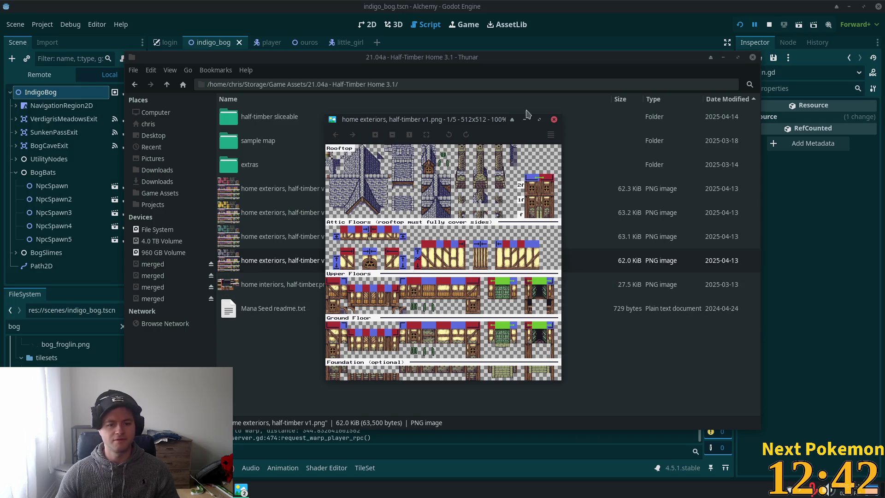
{"action": "scroll", "coordinate": [514, 170], "scroll_direction": "up", "scroll_amount": 5}
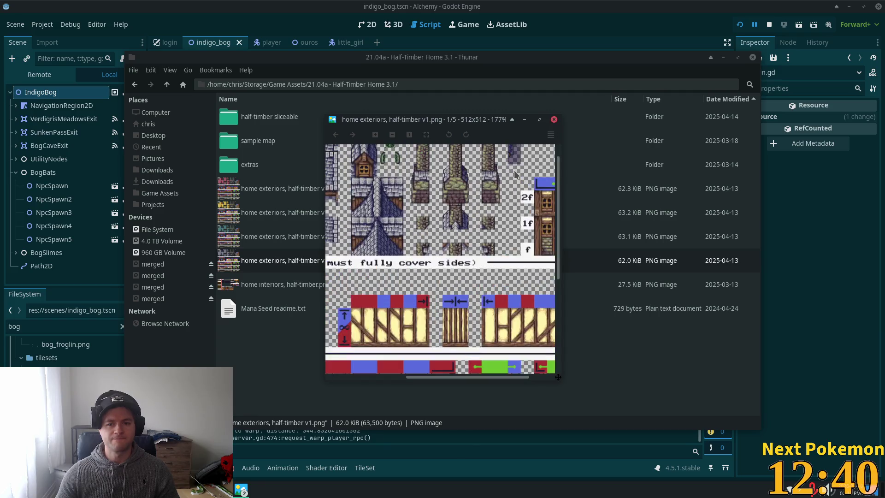
{"action": "mouse_move", "coordinate": [483, 248]}
{"action": "left_mouse_down"}
{"action": "mouse_move", "coordinate": [469, 315]}
{"action": "mouse_move", "coordinate": [483, 277]}
{"action": "mouse_move", "coordinate": [518, 352]}
{"action": "mouse_move", "coordinate": [503, 381]}
{"action": "mouse_move", "coordinate": [466, 387]}
{"action": "mouse_move", "coordinate": [407, 369]}
{"action": "mouse_move", "coordinate": [465, 350]}
{"action": "mouse_move", "coordinate": [439, 340]}
{"action": "left_mouse_up"}
{"action": "scroll", "coordinate": [463, 329], "scroll_direction": "down", "scroll_amount": 6}
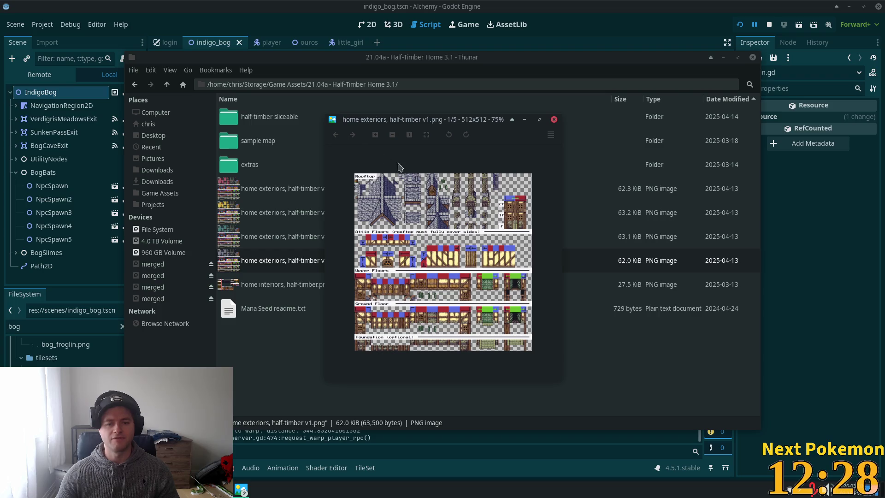
{"action": "left_click", "coordinate": [553, 121]}
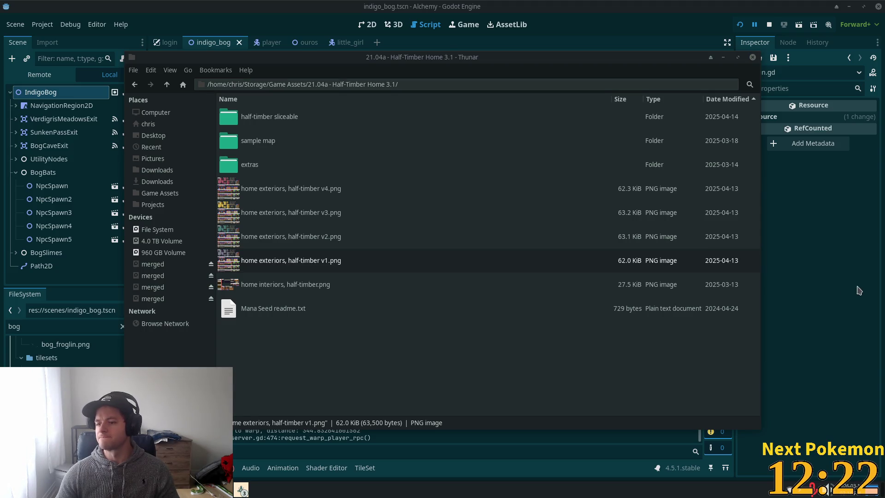
{"action": "left_click", "coordinate": [598, 22]}
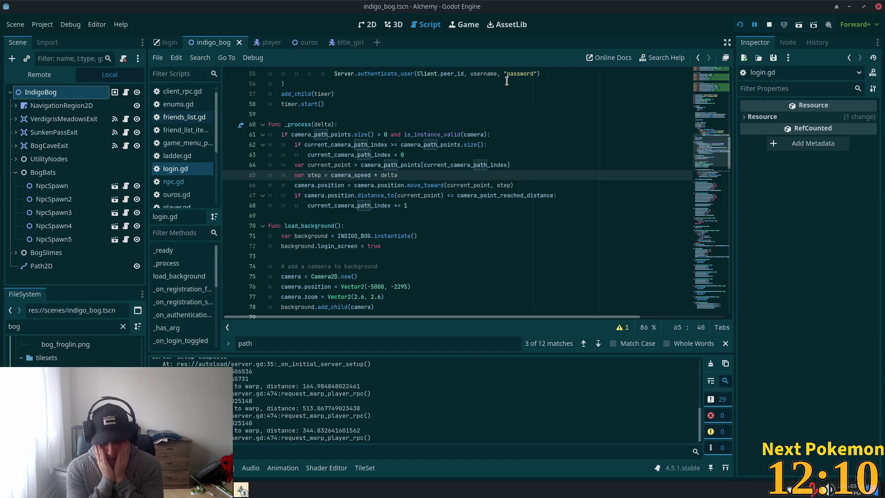
Step: Run the Alchemy project from the Run Project toolbar button
{"action": "left_click", "coordinate": [740, 23]}
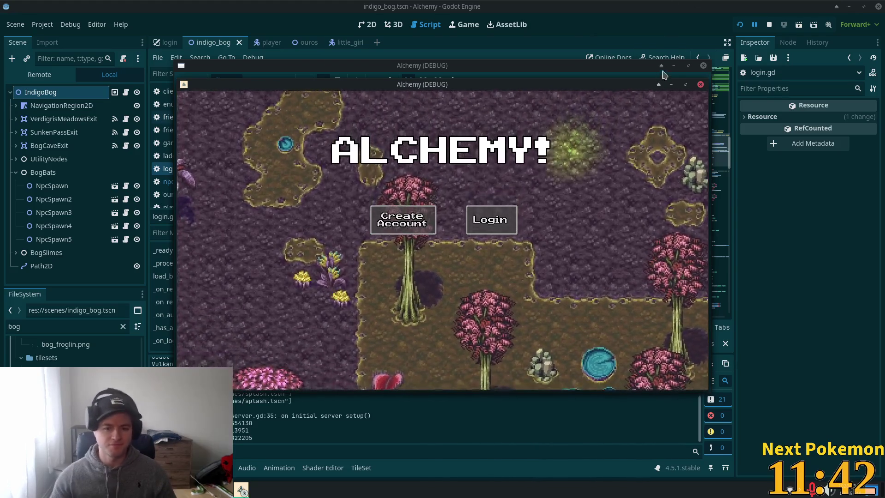
Step: Switch between the game's Login and Create Account panels, focus Username, then stop the game
{"action": "left_click", "coordinate": [499, 222]}
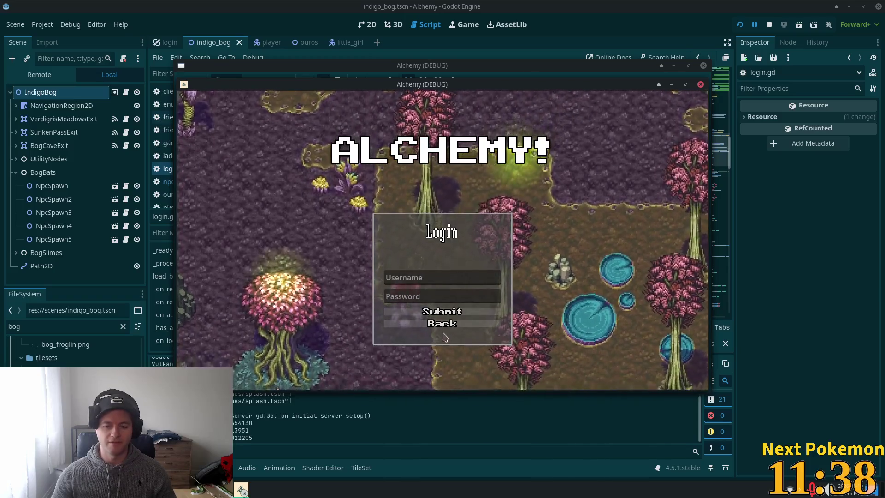
{"action": "left_click", "coordinate": [430, 325]}
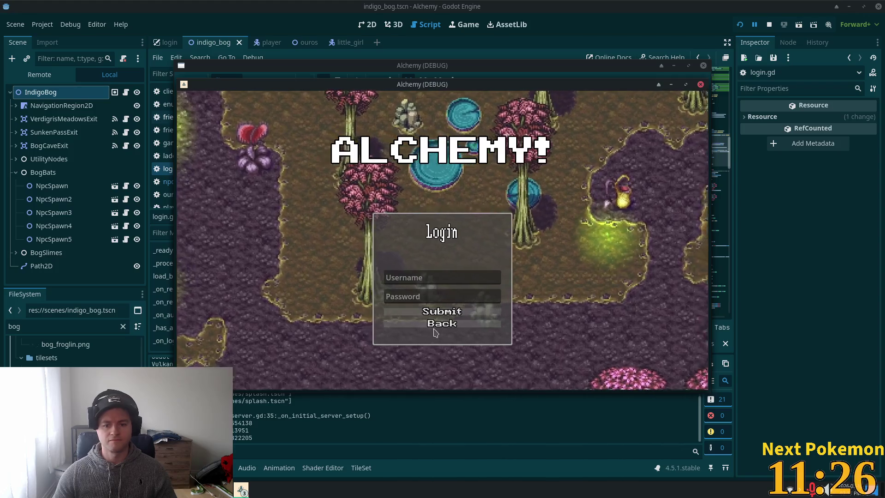
{"action": "left_click", "coordinate": [392, 230]}
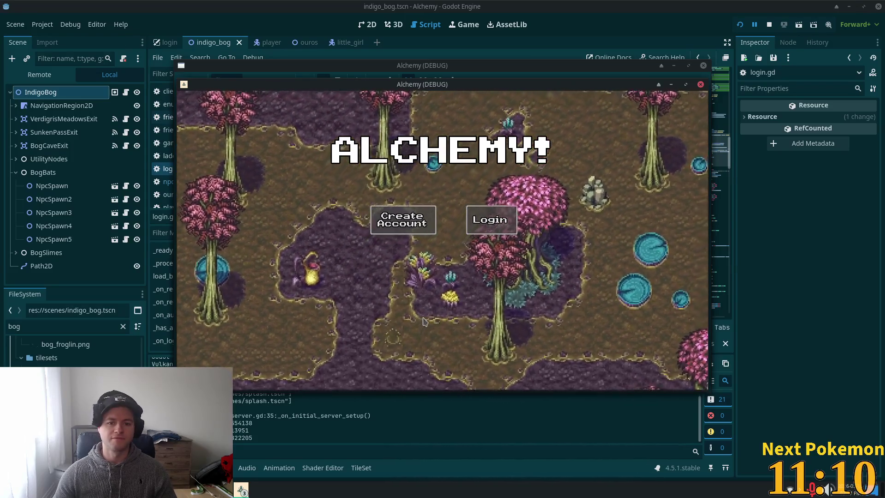
{"action": "left_click", "coordinate": [484, 229]}
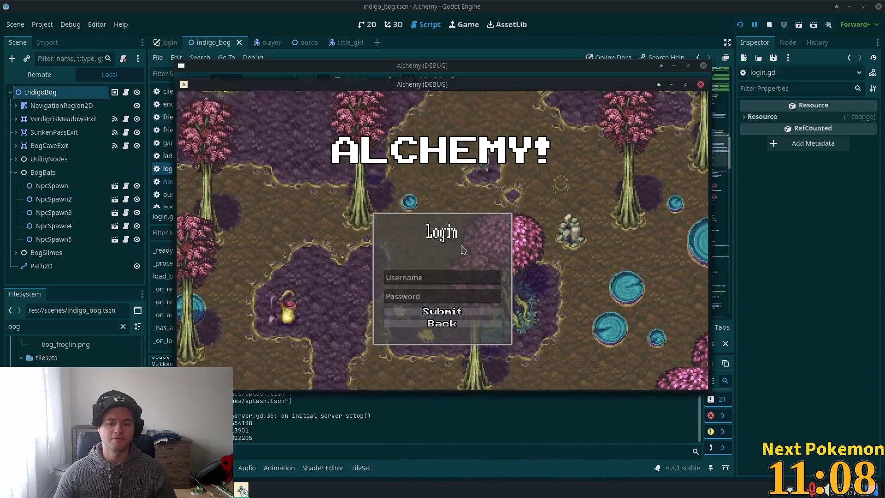
{"action": "left_click", "coordinate": [425, 279]}
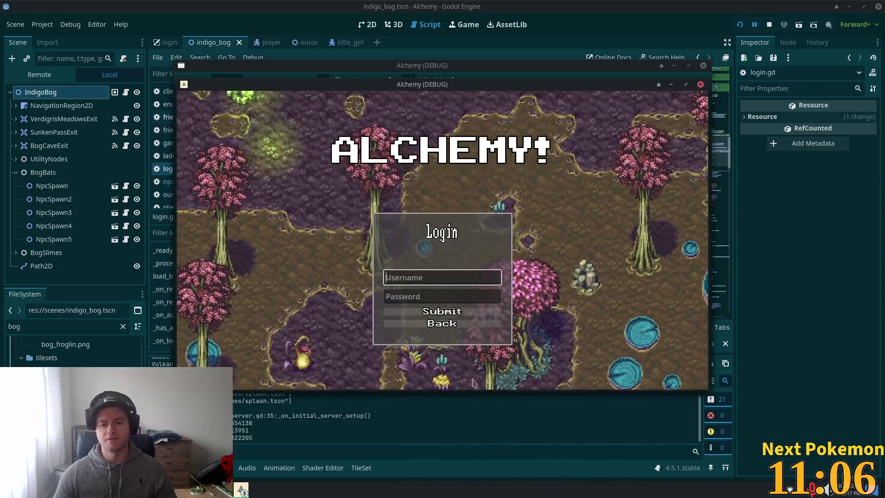
{"action": "left_click", "coordinate": [426, 327]}
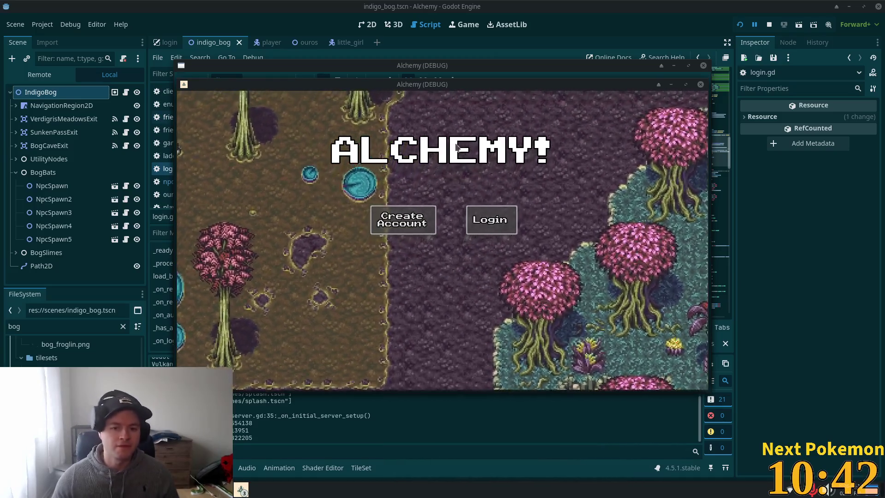
{"action": "left_click", "coordinate": [769, 25]}
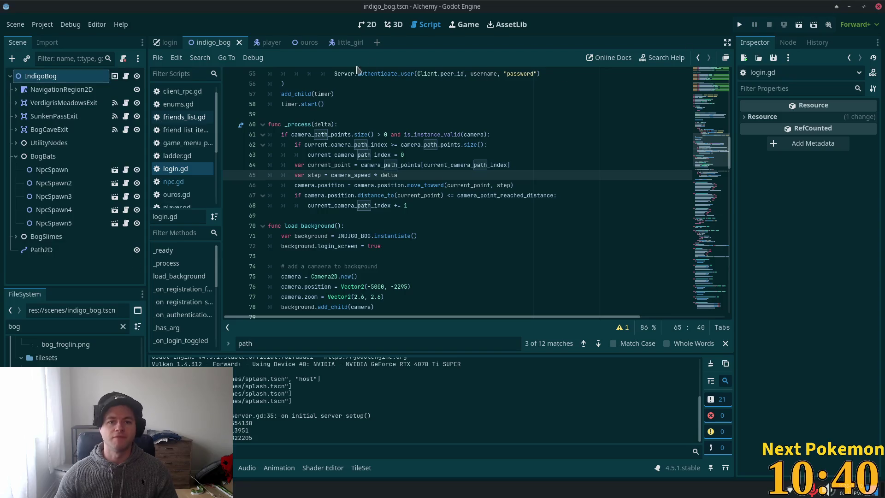
Step: Give the login scene's VBoxContainer a Separation theme override of 50 and save login.tscn
{"action": "left_click", "coordinate": [362, 28]}
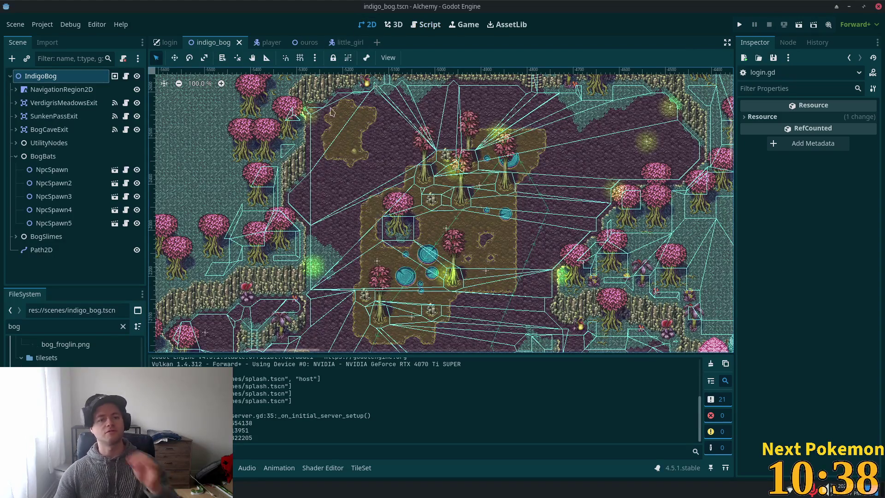
{"action": "left_click", "coordinate": [169, 42]}
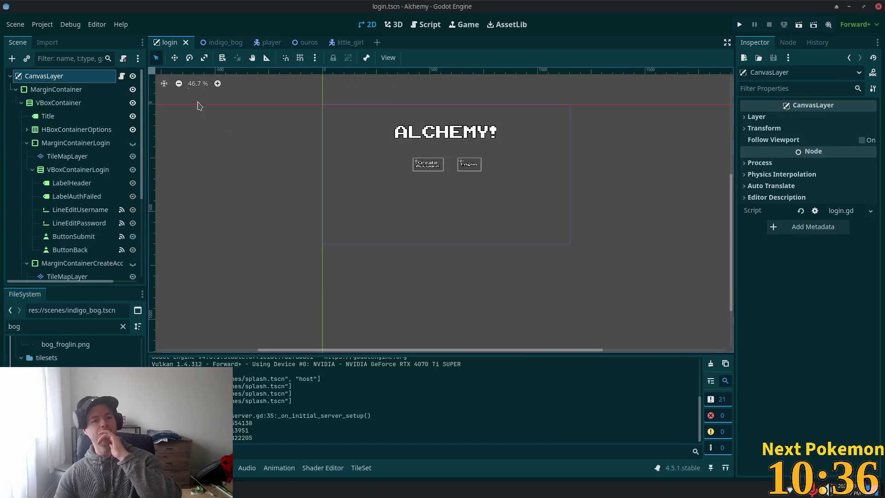
{"action": "scroll", "coordinate": [435, 150], "scroll_direction": "up", "scroll_amount": 5}
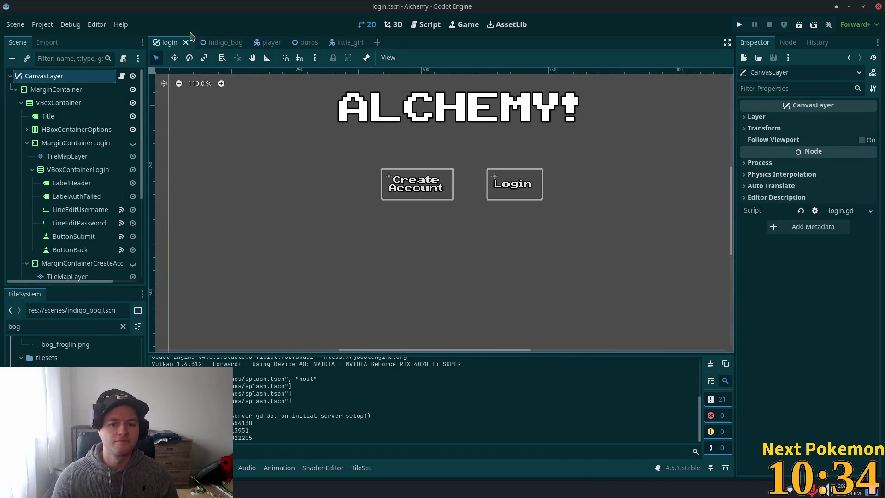
{"action": "left_click", "coordinate": [59, 102]}
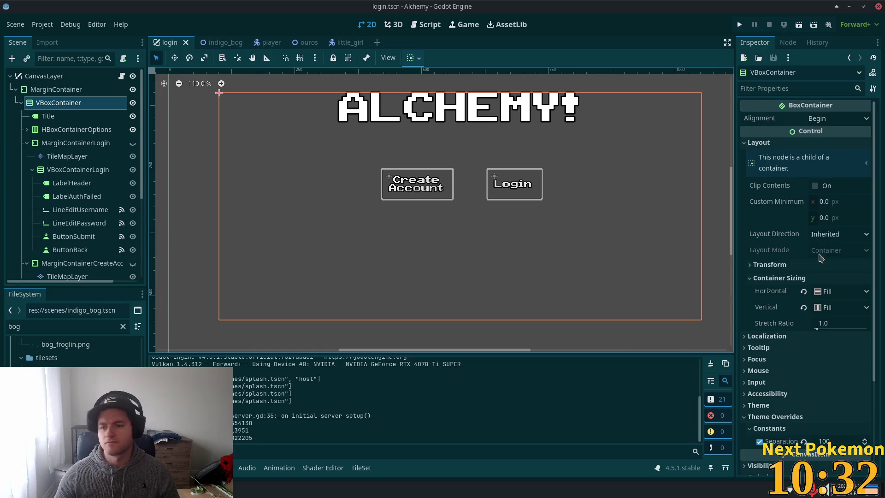
{"action": "scroll", "coordinate": [808, 369], "scroll_direction": "down", "scroll_amount": 5}
{"action": "left_click", "coordinate": [829, 320]}
{"action": "type", "text": "50"}
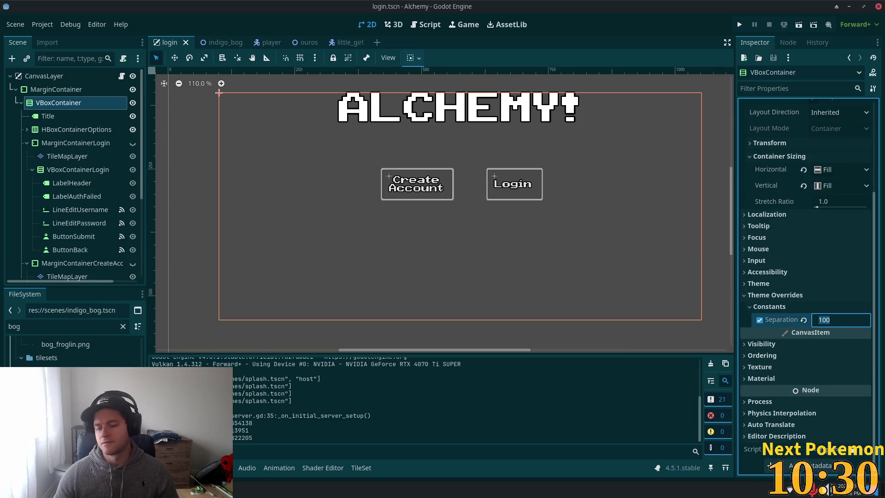
{"action": "key", "text": "Return"}
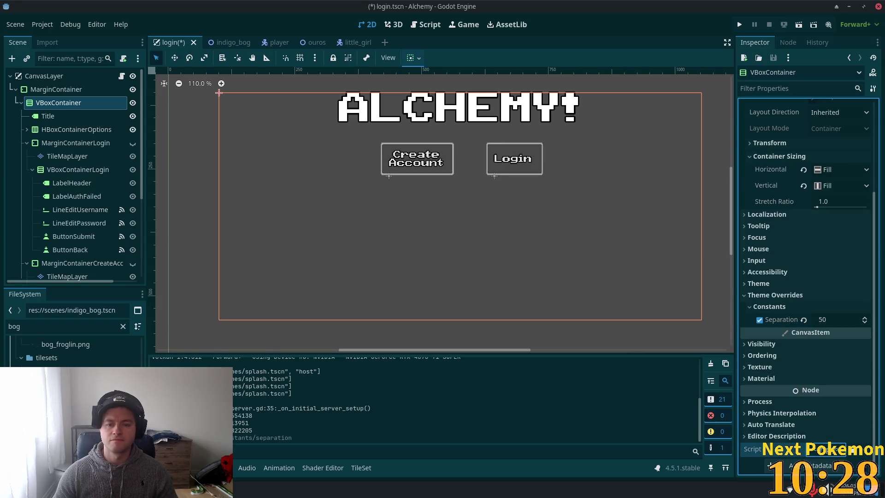
{"action": "scroll", "coordinate": [559, 278], "scroll_direction": "down", "scroll_amount": 5}
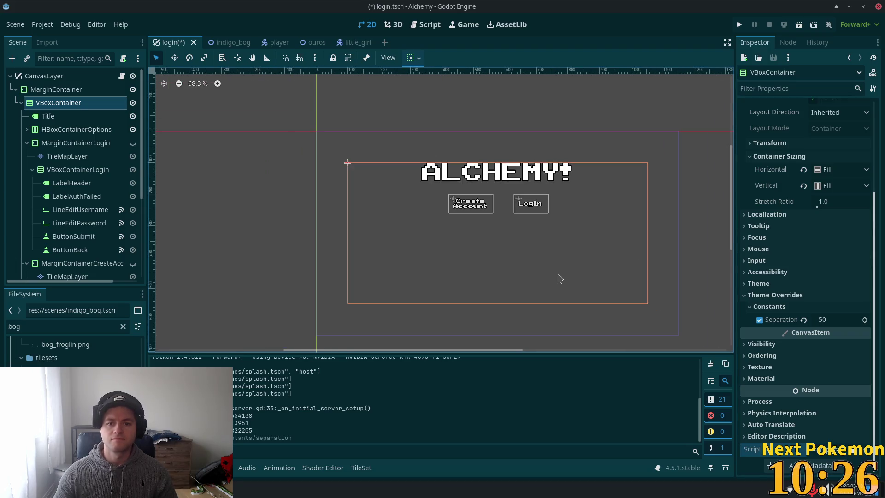
{"action": "left_click_drag", "start_coordinate": [506, 311], "coordinate": [484, 310]}
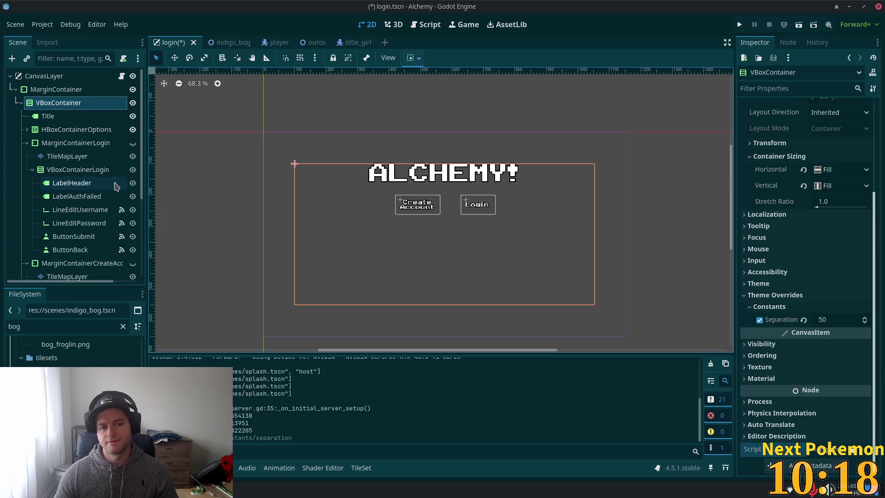
{"action": "key", "text": "ctrl+s"}
{"action": "left_click", "coordinate": [67, 146]}
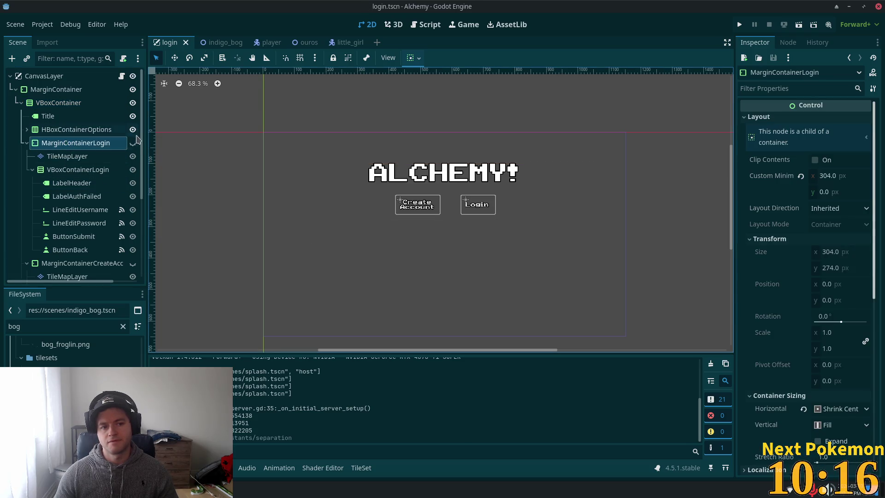
Step: Try Shrink Center vertical sizing on VBoxContainerLogin, then revert it to Fill
{"action": "left_click", "coordinate": [133, 143]}
{"action": "left_click", "coordinate": [132, 130]}
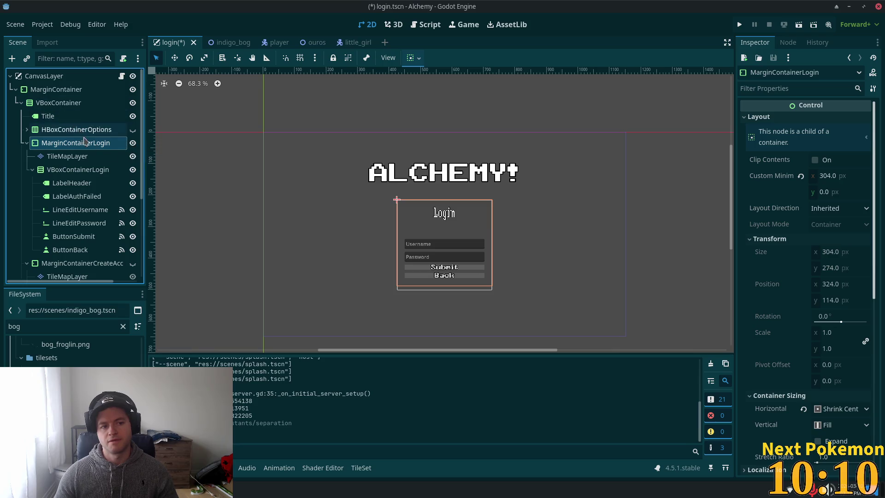
{"action": "left_click", "coordinate": [73, 171]}
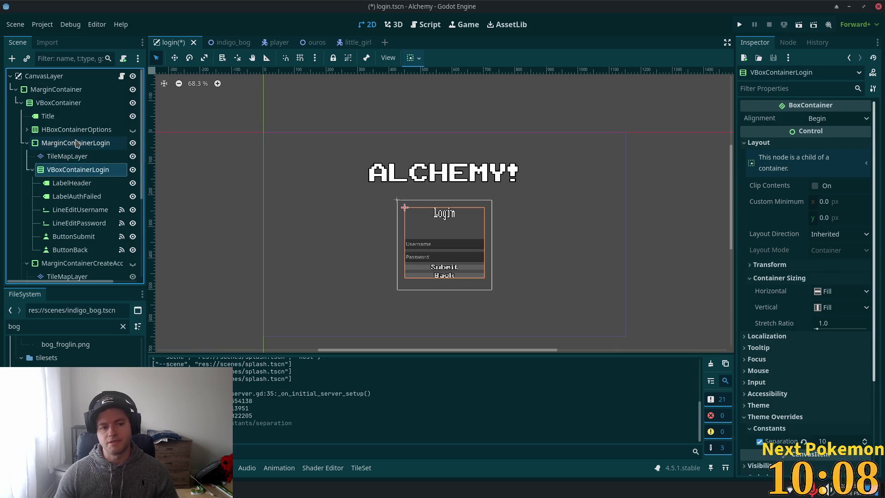
{"action": "left_click", "coordinate": [133, 144]}
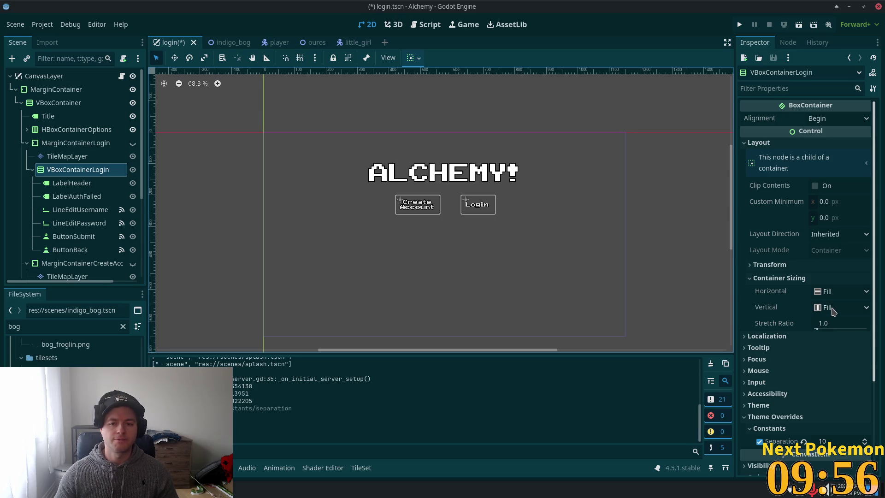
{"action": "left_click", "coordinate": [844, 312]}
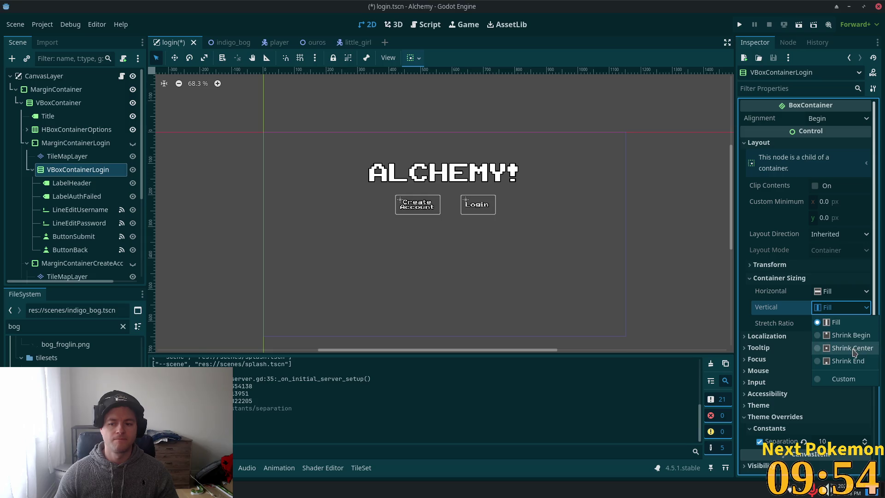
{"action": "left_click", "coordinate": [855, 354]}
{"action": "left_click", "coordinate": [840, 308]}
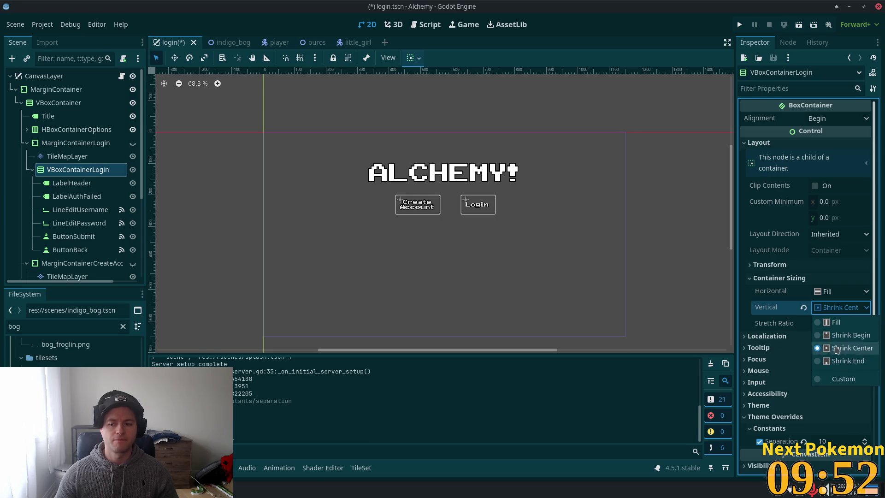
{"action": "left_click", "coordinate": [836, 322]}
Step: Experiment with VBoxContainerLogin's custom vertical flags, ending back on Fill only
{"action": "left_click", "coordinate": [845, 308]}
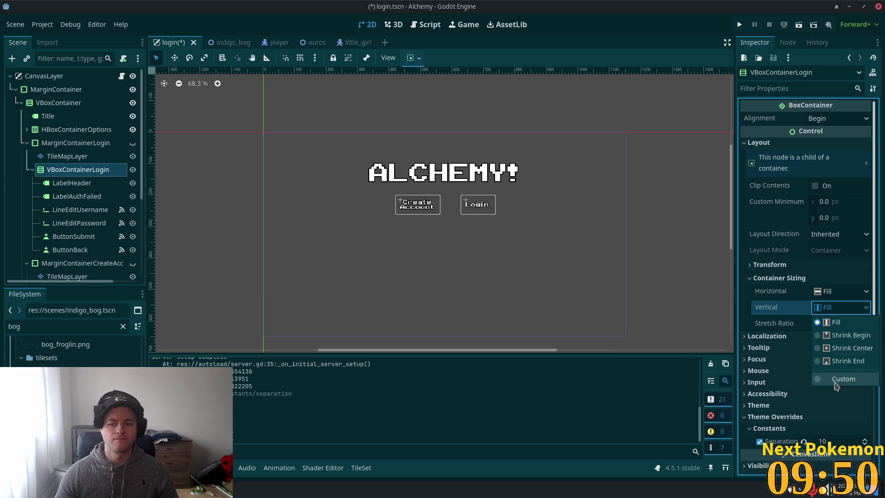
{"action": "left_click", "coordinate": [837, 377]}
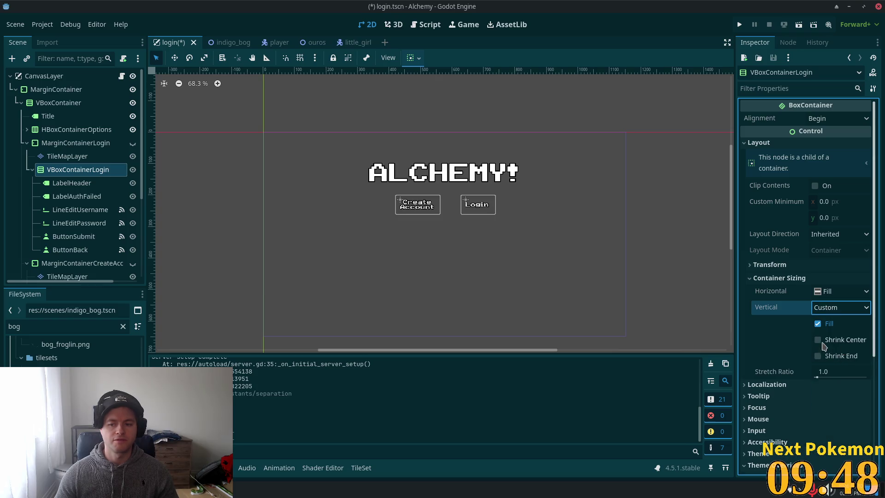
{"action": "left_click", "coordinate": [818, 342]}
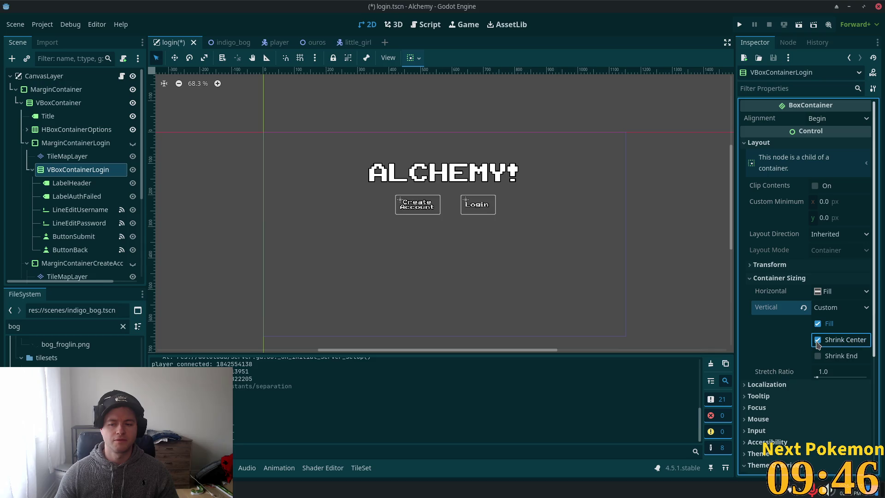
{"action": "left_click", "coordinate": [818, 342]}
{"action": "left_click", "coordinate": [819, 356]}
{"action": "left_click", "coordinate": [820, 325]}
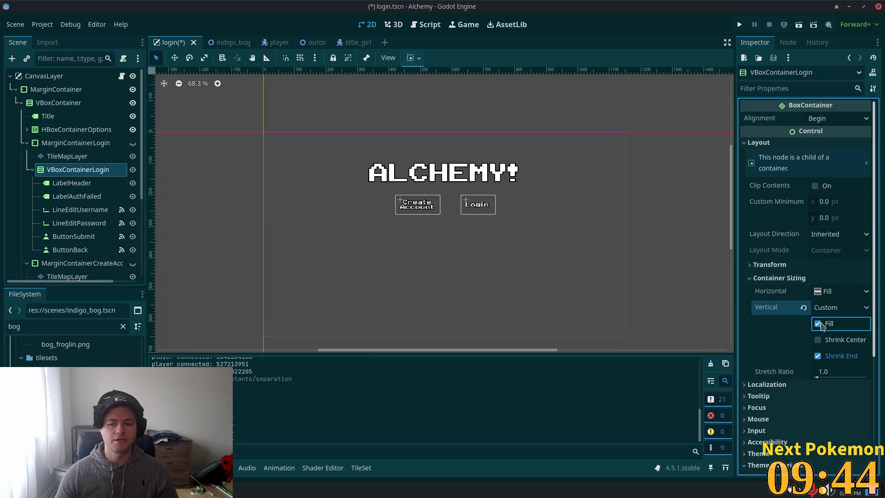
{"action": "left_click", "coordinate": [819, 324]}
{"action": "left_click", "coordinate": [819, 356]}
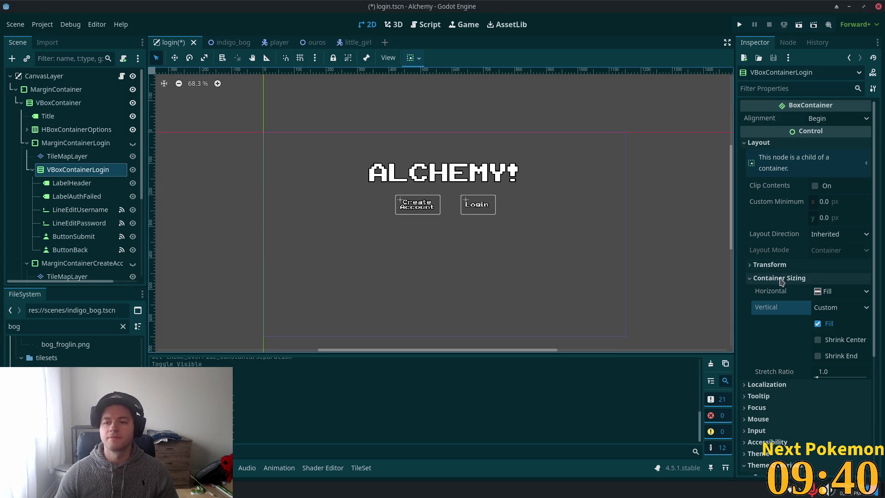
Step: Set MarginContainerLogin's vertical sizing to Fill with Expand, and save the scene
{"action": "left_click", "coordinate": [76, 143]}
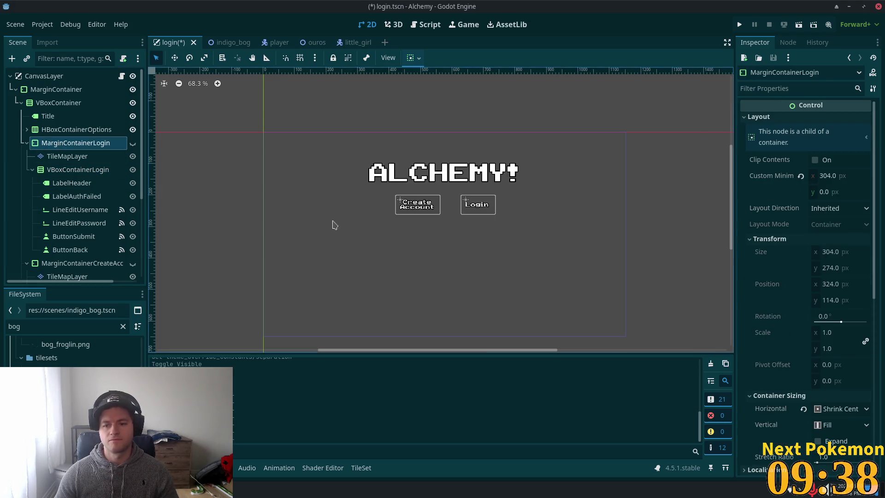
{"action": "scroll", "coordinate": [871, 332], "scroll_direction": "down", "scroll_amount": 3}
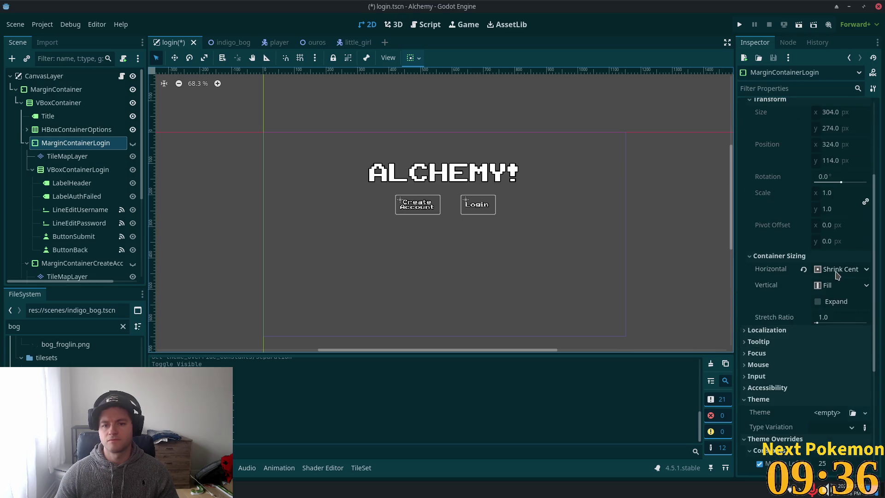
{"action": "left_click", "coordinate": [841, 286]}
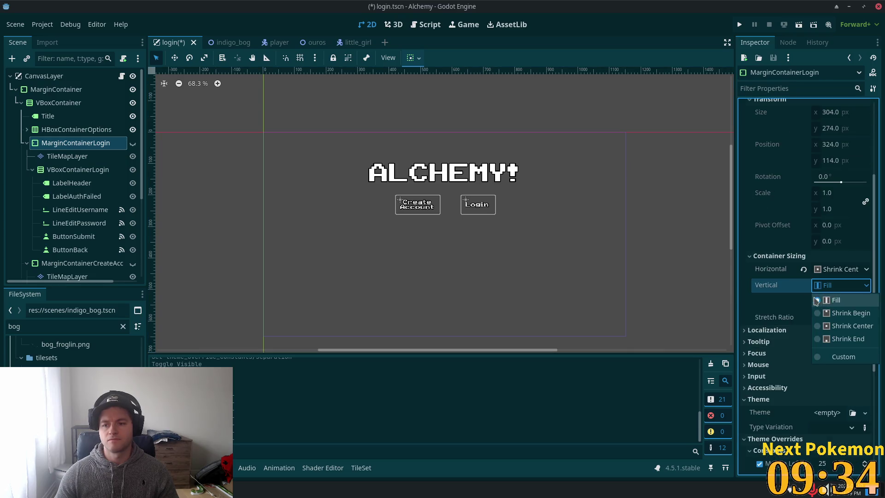
{"action": "left_click", "coordinate": [835, 301]}
{"action": "left_click", "coordinate": [818, 301]}
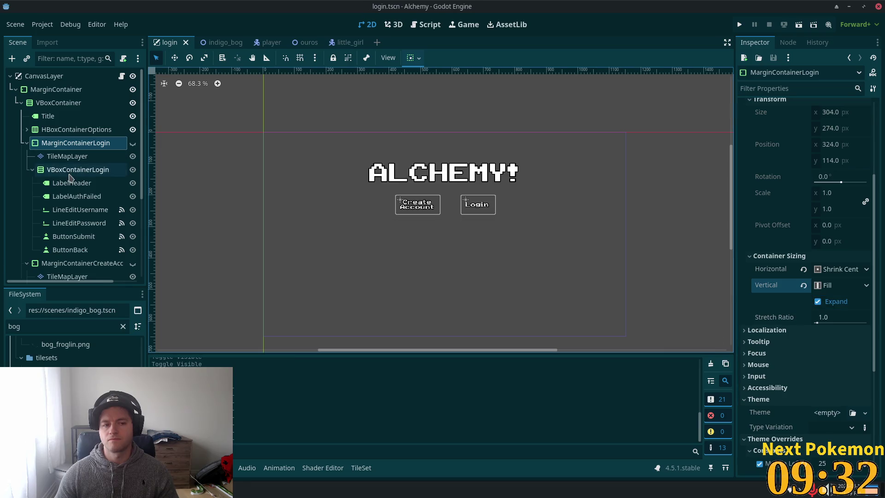
{"action": "left_click", "coordinate": [77, 170]}
{"action": "key", "text": "ctrl+s"}
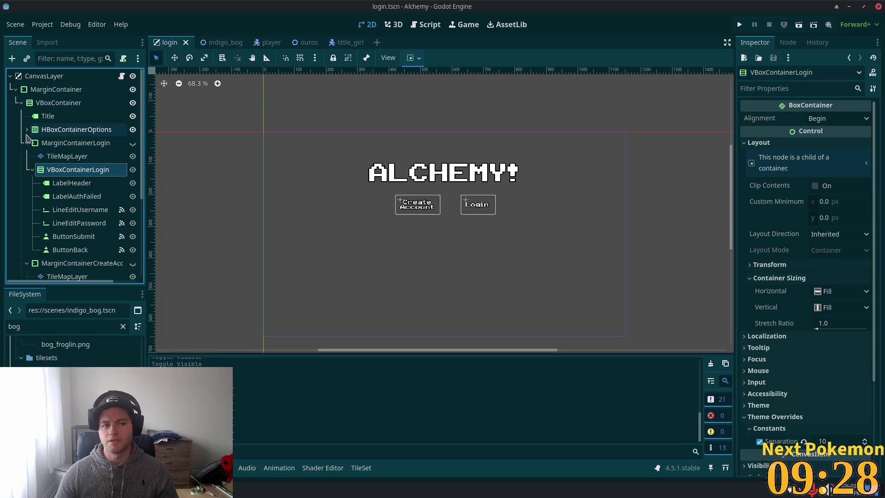
Step: Set HBoxContainerOptions vertical sizing to Shrink Center with Expand, save, and run the project
{"action": "left_click", "coordinate": [36, 130]}
{"action": "left_click", "coordinate": [841, 308]}
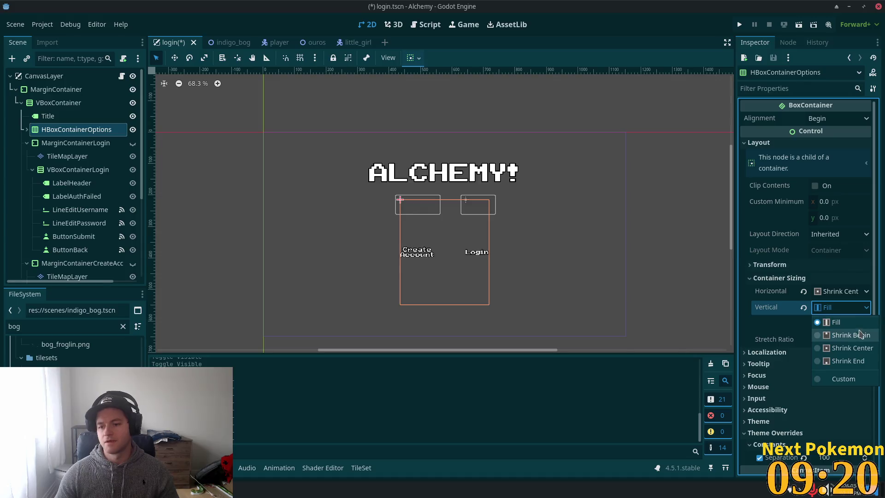
{"action": "left_click", "coordinate": [836, 348]}
{"action": "left_click", "coordinate": [819, 324]}
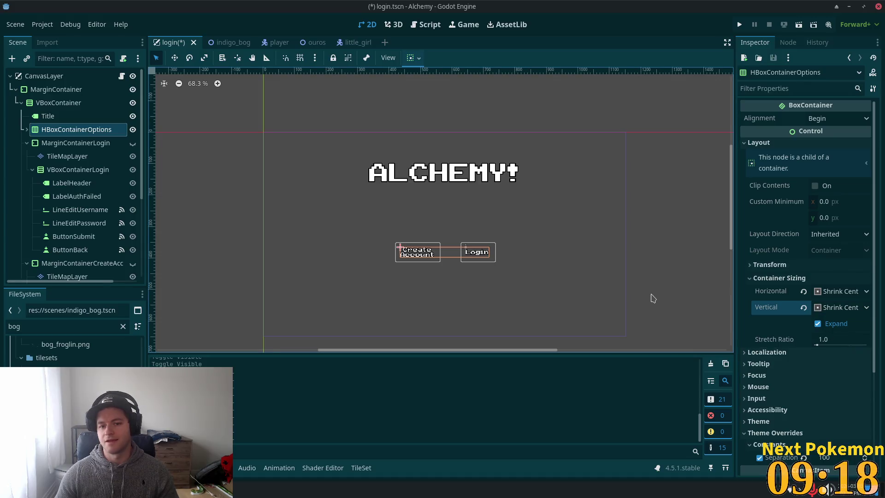
{"action": "key", "text": "ctrl+s"}
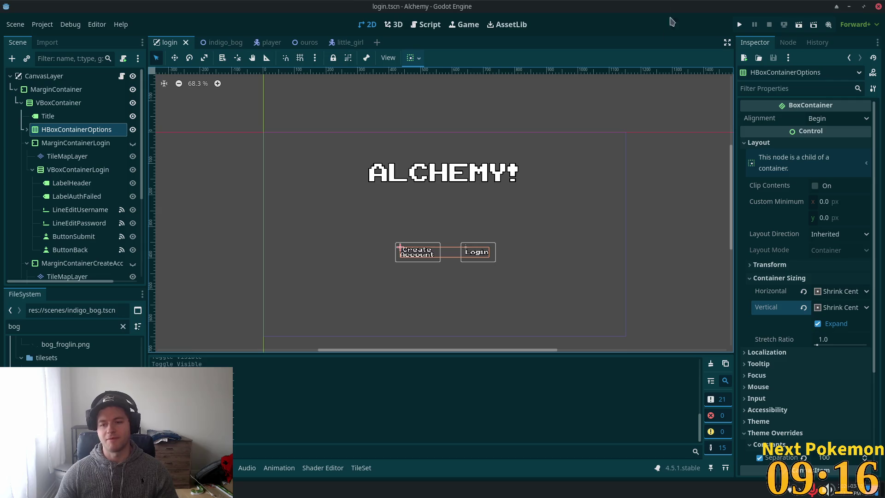
{"action": "left_click", "coordinate": [740, 22]}
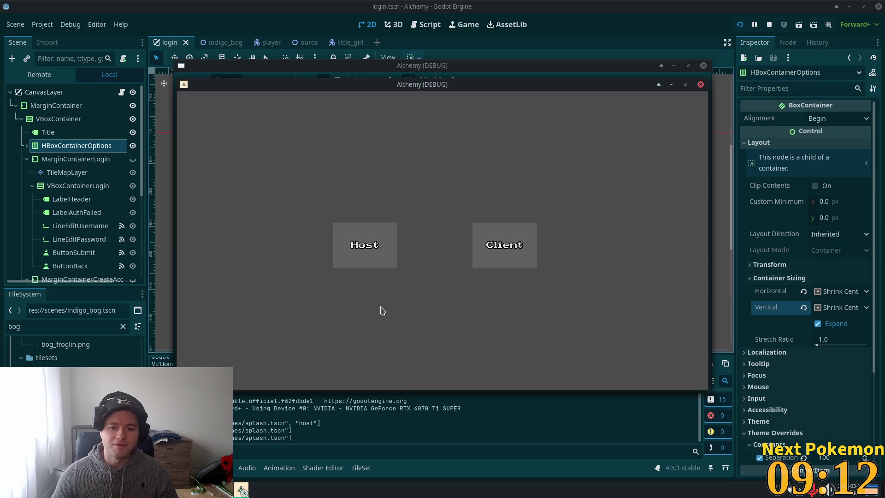
Step: Cycle through the running game's Client, Login and Create Account panels, backing out, then reopen Login
{"action": "left_click", "coordinate": [510, 254]}
{"action": "left_click", "coordinate": [493, 259]}
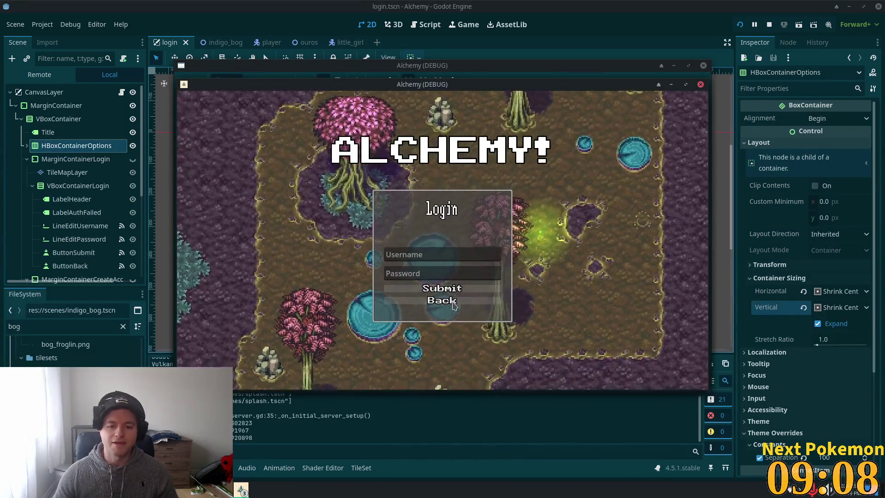
{"action": "left_click", "coordinate": [431, 276]}
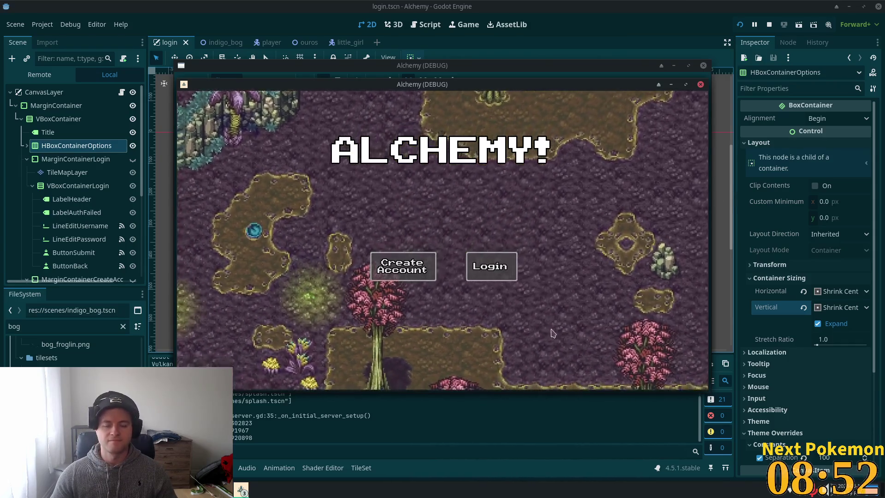
{"action": "left_click", "coordinate": [477, 268]}
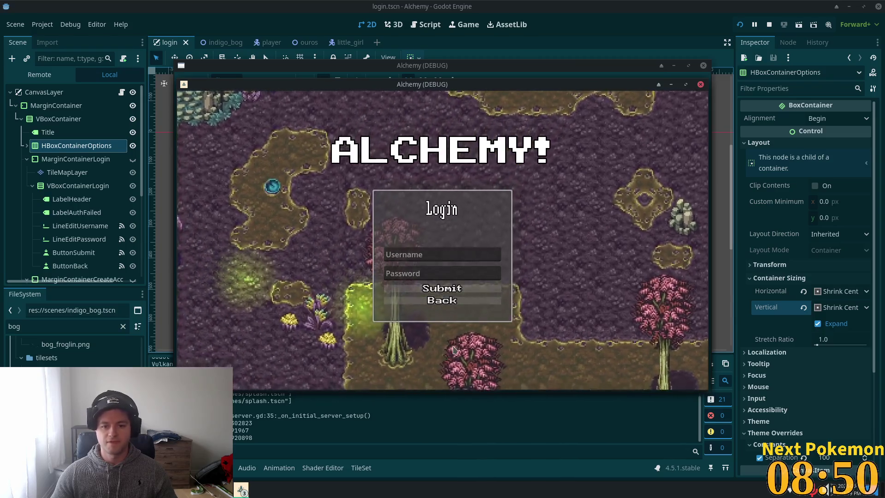
{"action": "left_click", "coordinate": [463, 303]}
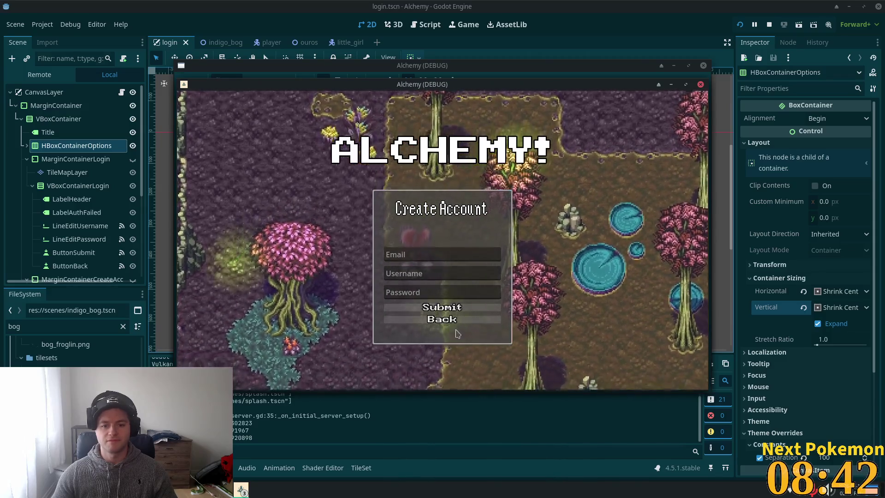
{"action": "left_click", "coordinate": [450, 322]}
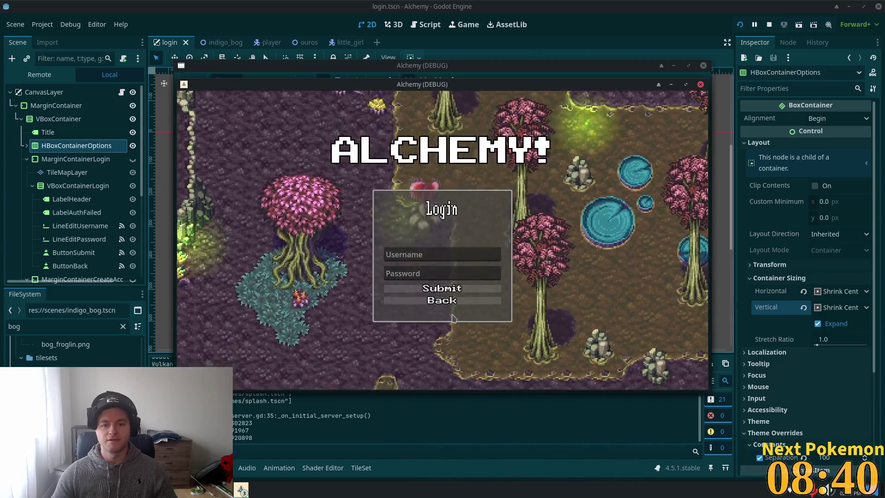
{"action": "left_click", "coordinate": [449, 302]}
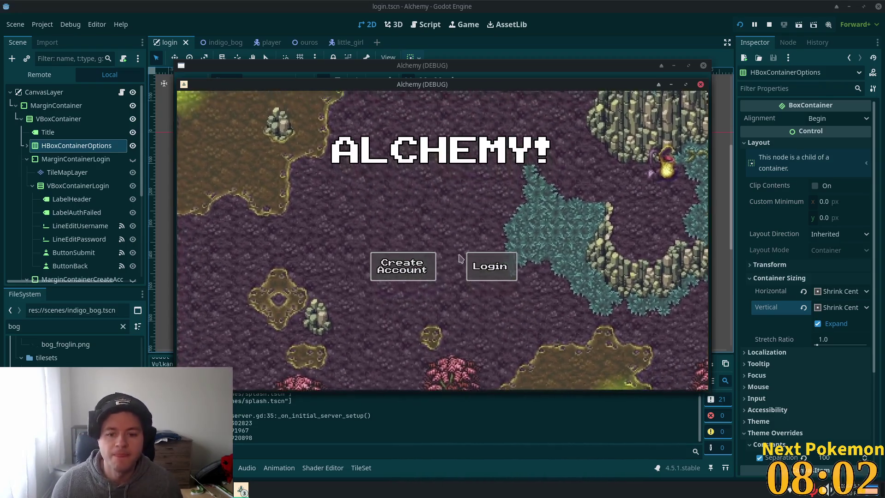
{"action": "left_click", "coordinate": [491, 266]}
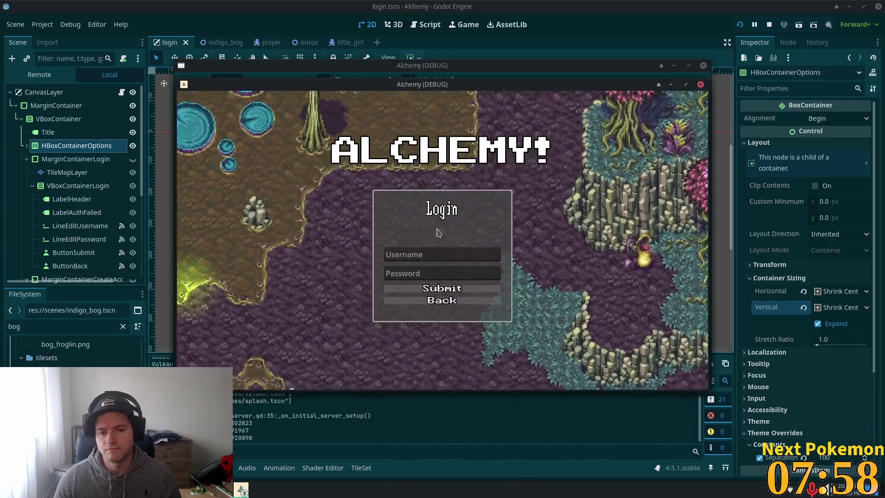
Step: Attempt a login with a username and a test password, then back out to the menu
{"action": "left_click", "coordinate": [435, 252]}
{"action": "left_click", "coordinate": [451, 289]}
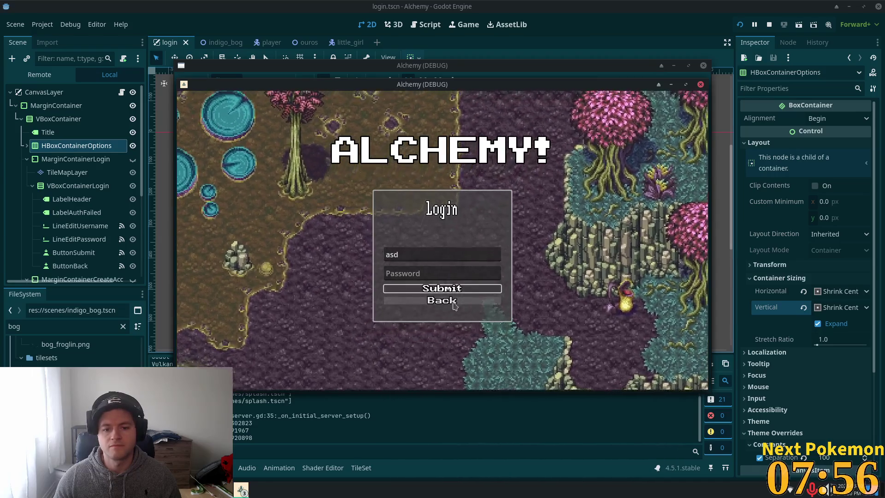
{"action": "left_click", "coordinate": [428, 271]}
{"action": "type", "text": "asd"}
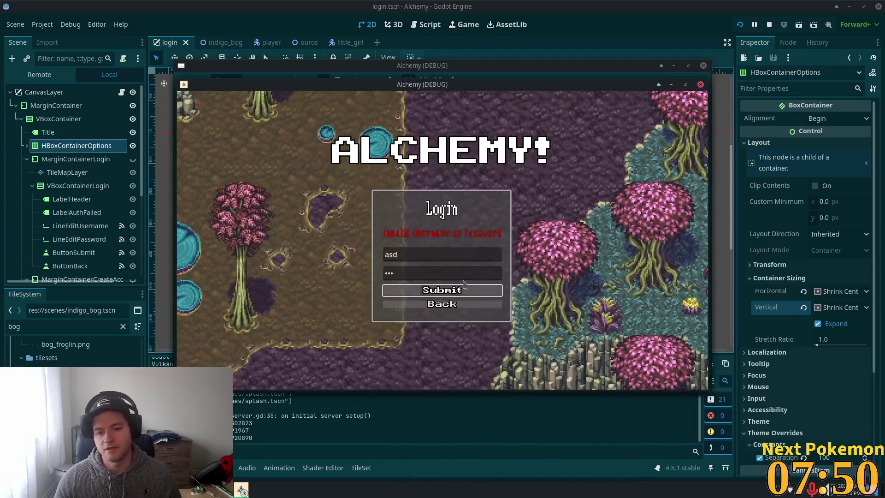
{"action": "left_click", "coordinate": [426, 306]}
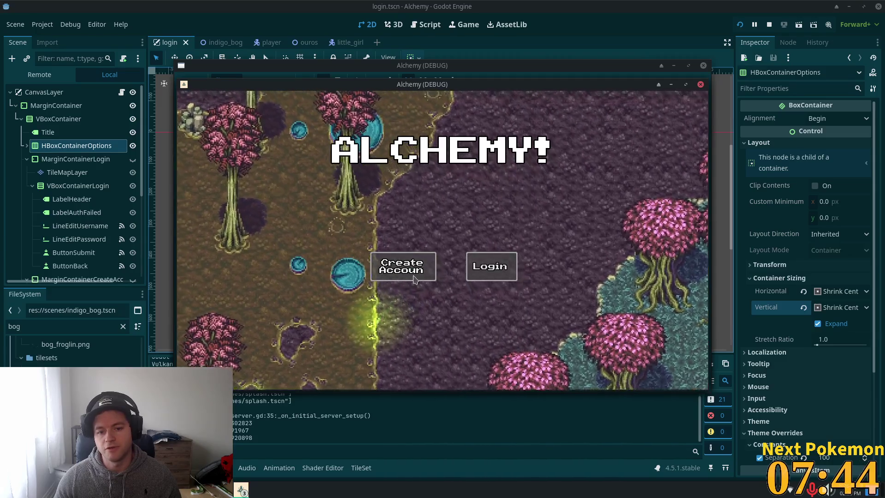
Step: Open and close the Create Account form, stop the game, and select MarginContainerLogin
{"action": "left_click", "coordinate": [409, 273]}
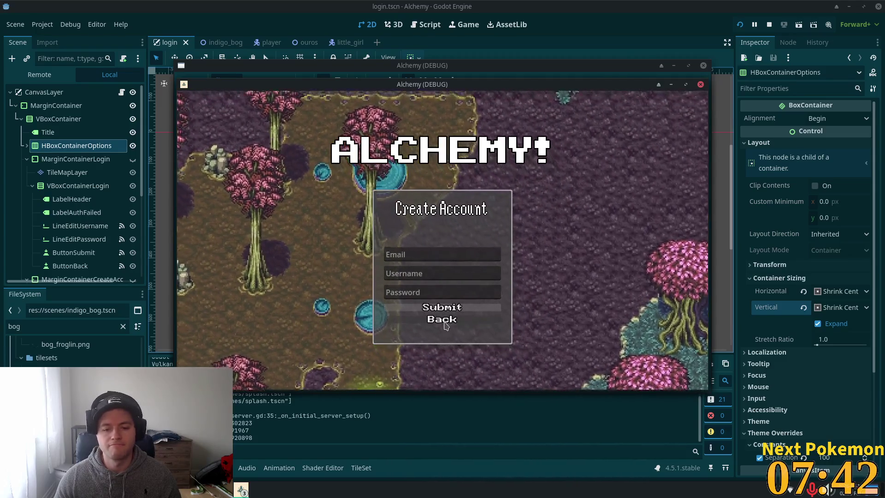
{"action": "left_click", "coordinate": [443, 325]}
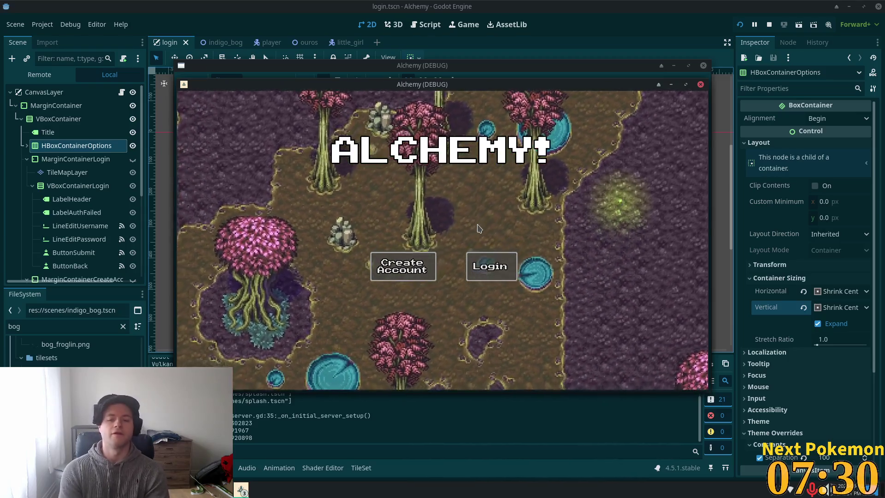
{"action": "left_click", "coordinate": [769, 26]}
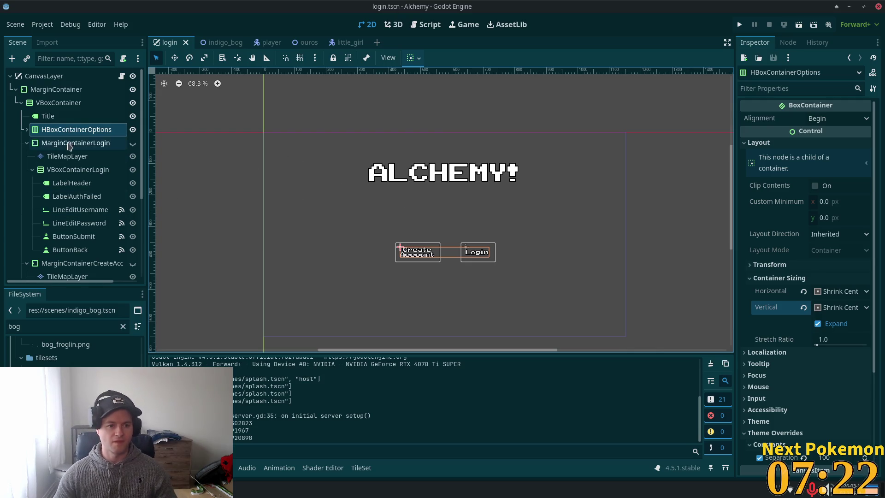
{"action": "left_click", "coordinate": [54, 144]}
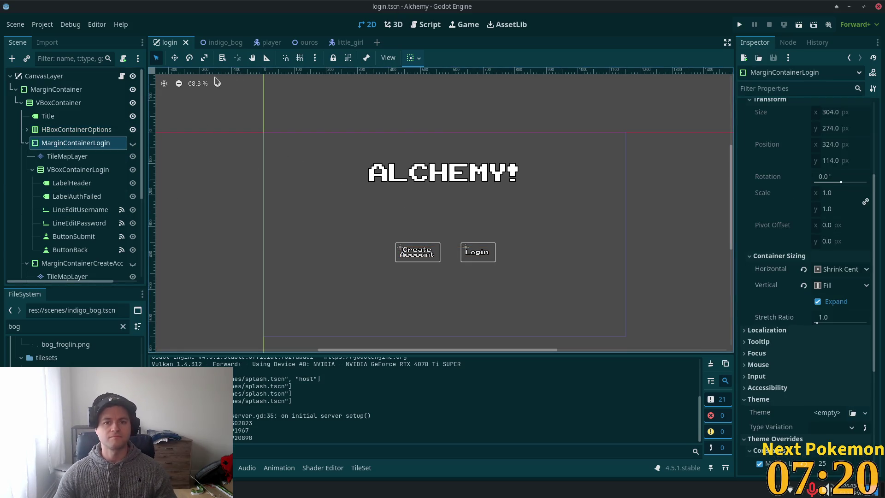
{"action": "key", "text": "alt+Tab"}
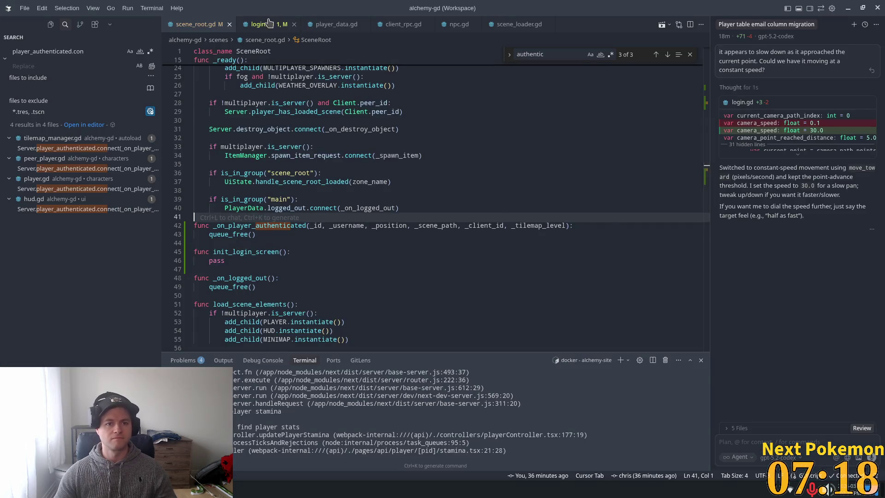
Step: Switch to login.gd, scroll to _on_button_login_button_up, and put the caret at the end of line 161
{"action": "left_click", "coordinate": [266, 24]}
{"action": "scroll", "coordinate": [348, 186], "scroll_direction": "down", "scroll_amount": 8}
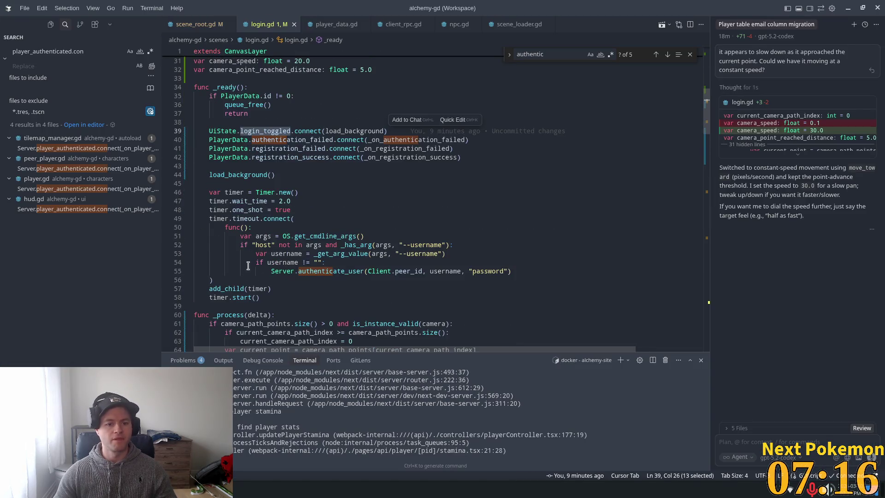
{"action": "scroll", "coordinate": [308, 198], "scroll_direction": "down", "scroll_amount": 3}
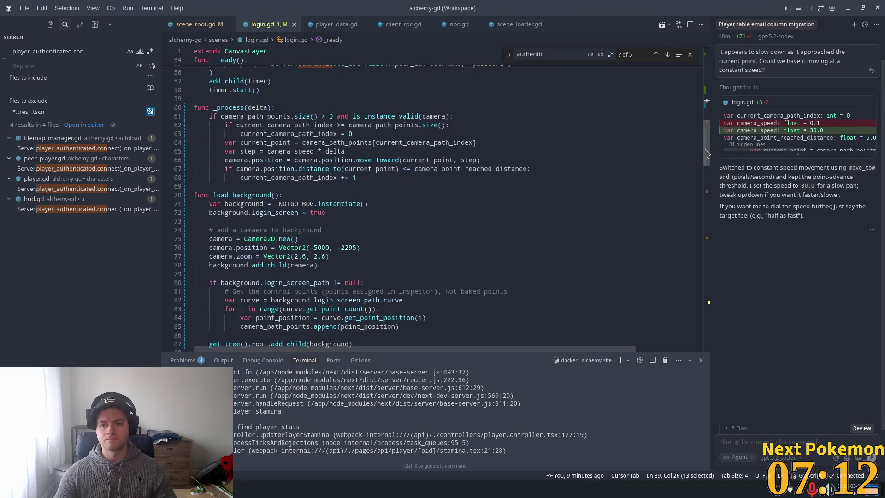
{"action": "scroll", "coordinate": [704, 164], "scroll_direction": "down", "scroll_amount": 2}
{"action": "scroll", "coordinate": [702, 163], "scroll_direction": "down", "scroll_amount": 8}
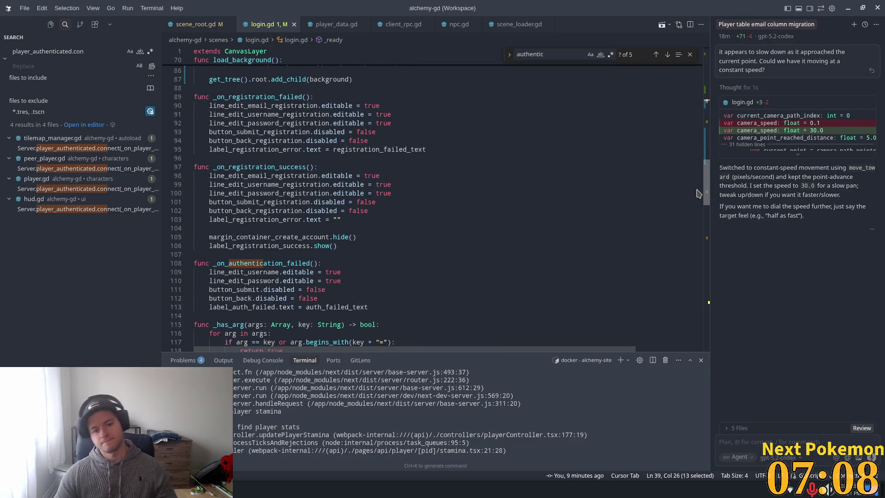
{"action": "scroll", "coordinate": [698, 193], "scroll_direction": "down", "scroll_amount": 2}
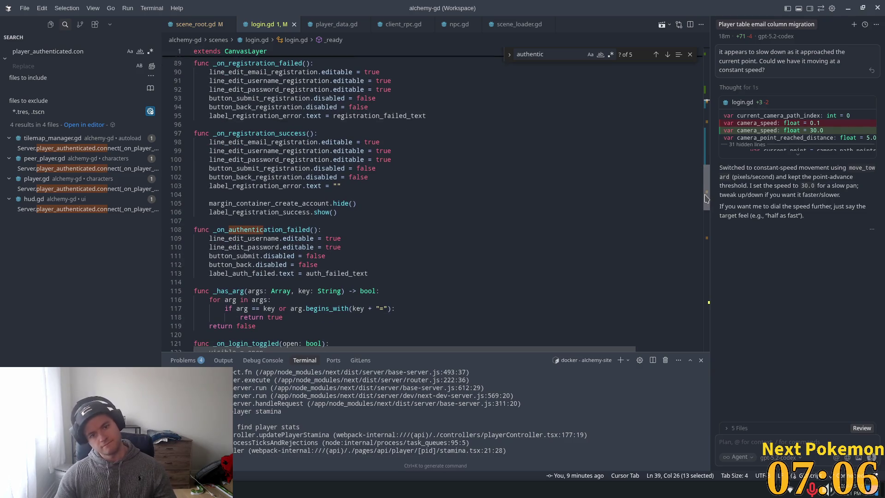
{"action": "scroll", "coordinate": [705, 198], "scroll_direction": "down", "scroll_amount": 4}
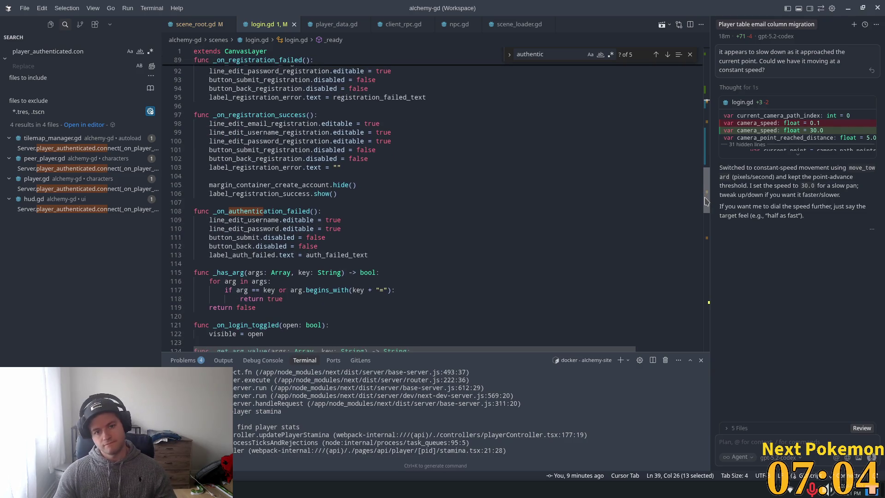
{"action": "scroll", "coordinate": [704, 196], "scroll_direction": "up", "scroll_amount": 4}
{"action": "scroll", "coordinate": [704, 197], "scroll_direction": "down", "scroll_amount": 1}
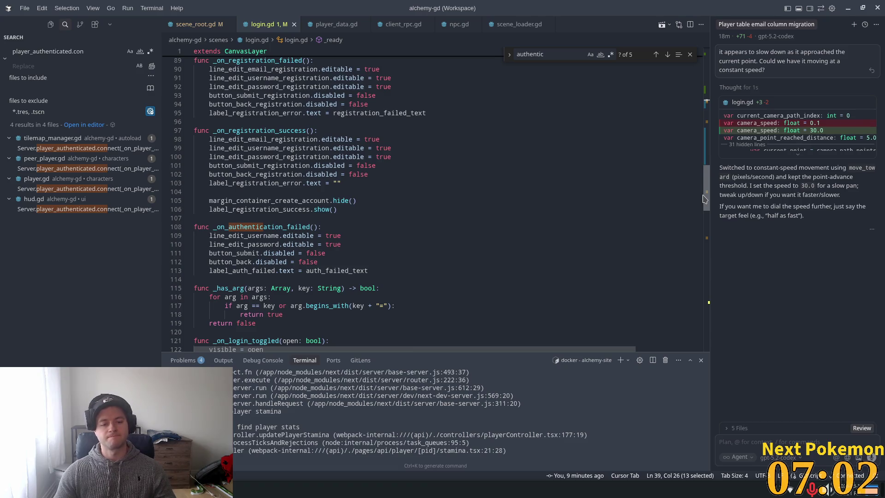
{"action": "left_click_drag", "start_coordinate": [704, 198], "coordinate": [710, 269]}
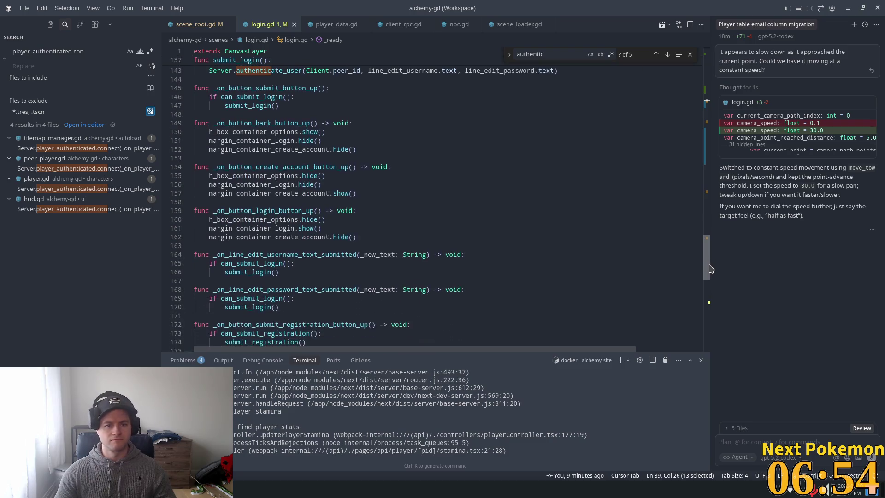
{"action": "scroll", "coordinate": [710, 269], "scroll_direction": "down", "scroll_amount": 2}
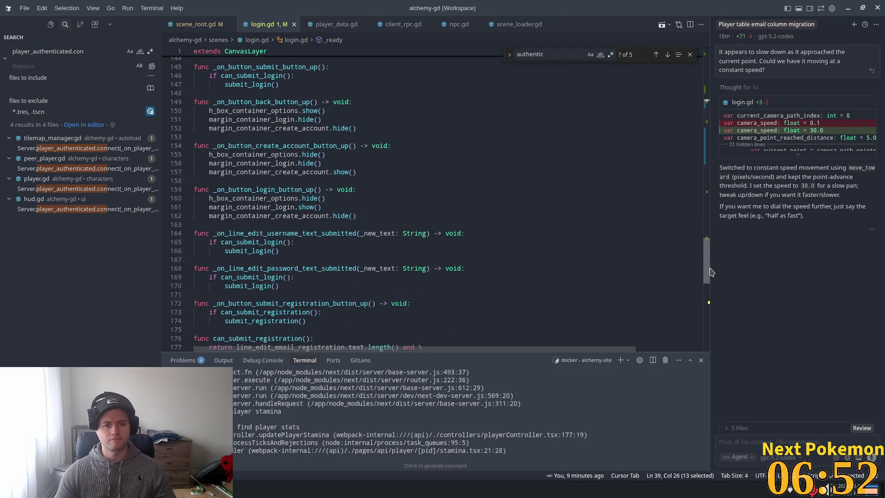
{"action": "scroll", "coordinate": [360, 202], "scroll_direction": "down", "scroll_amount": 1}
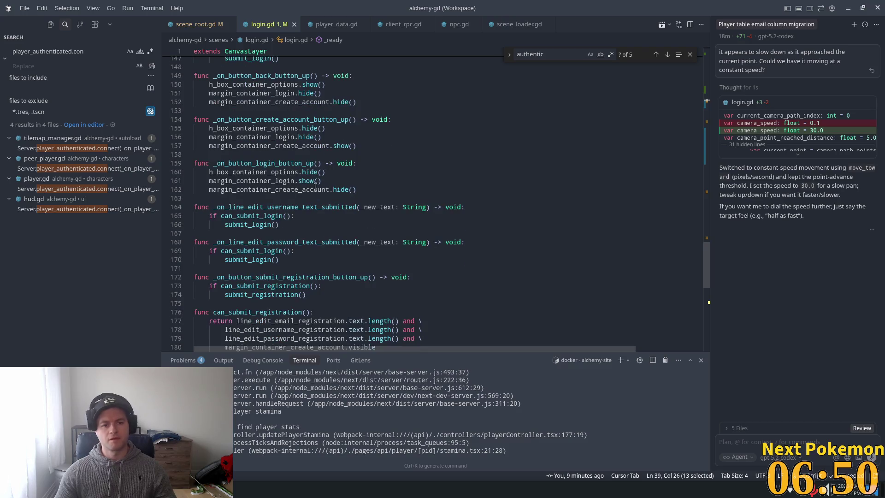
{"action": "left_click", "coordinate": [294, 181]}
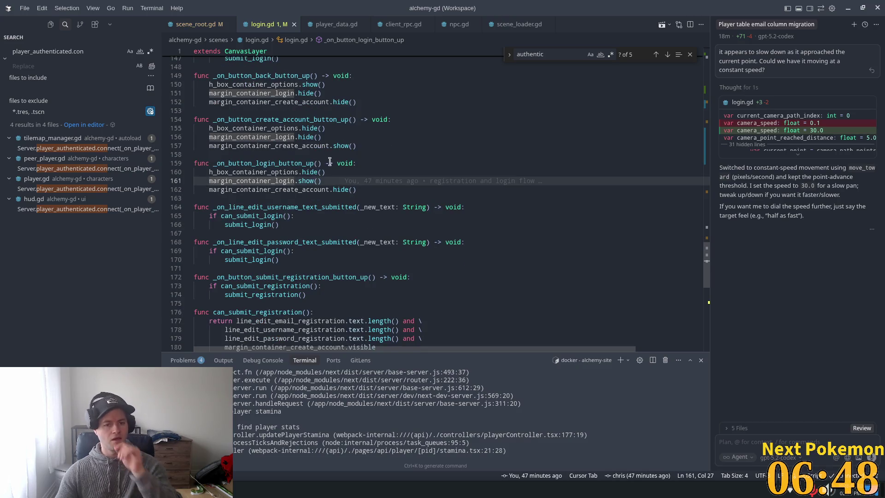
{"action": "left_click", "coordinate": [327, 181]}
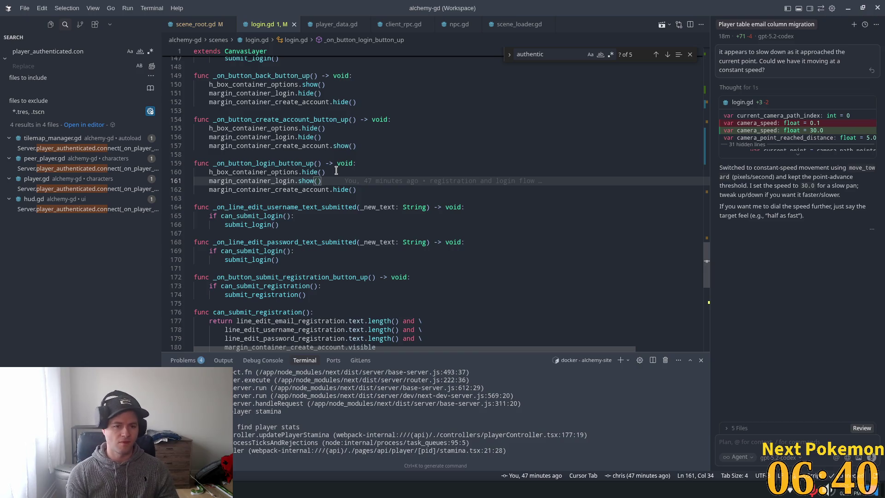
Step: Add line 162 after margin_container_login.show() referencing line_edit_username
{"action": "key", "text": "Return"}
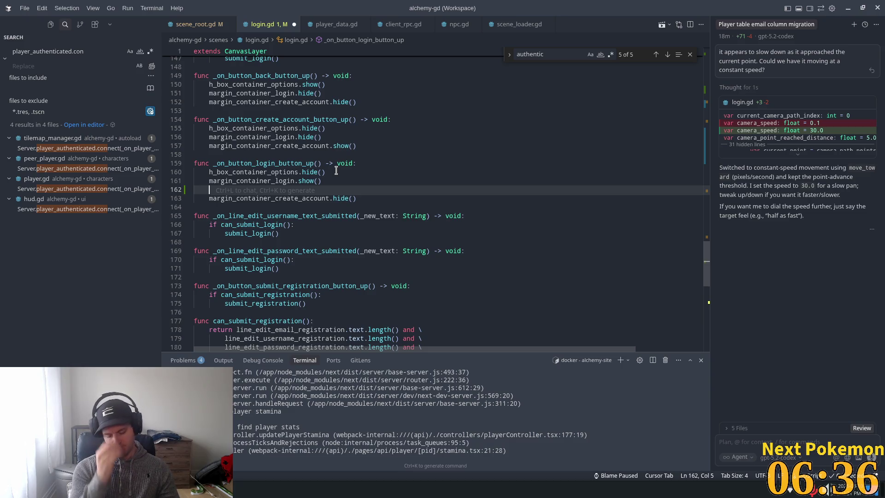
{"action": "type", "text": "h"}
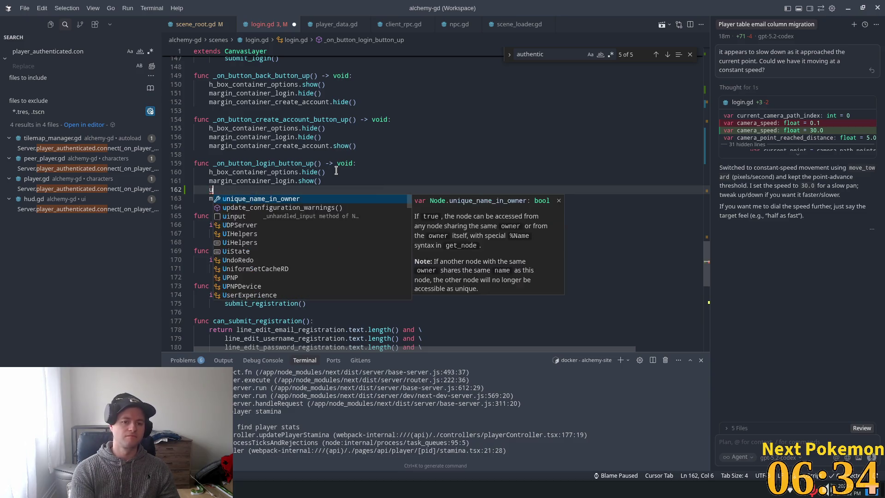
{"action": "key", "text": "BackSpace"}
{"action": "type", "text": "la"}
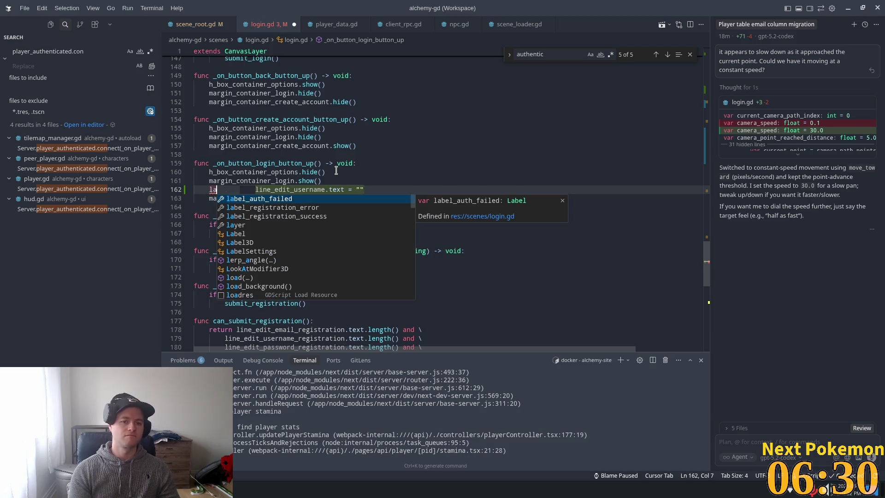
{"action": "type", "text": "bel"}
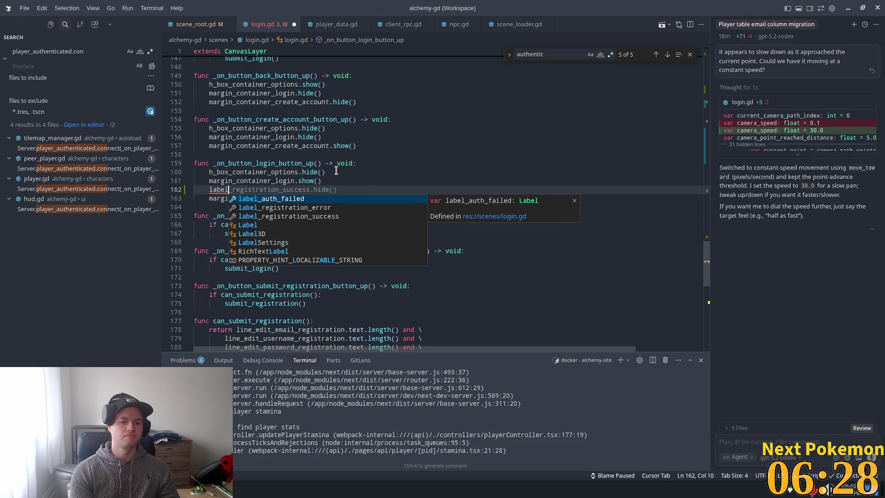
{"action": "type", "text": "_us"}
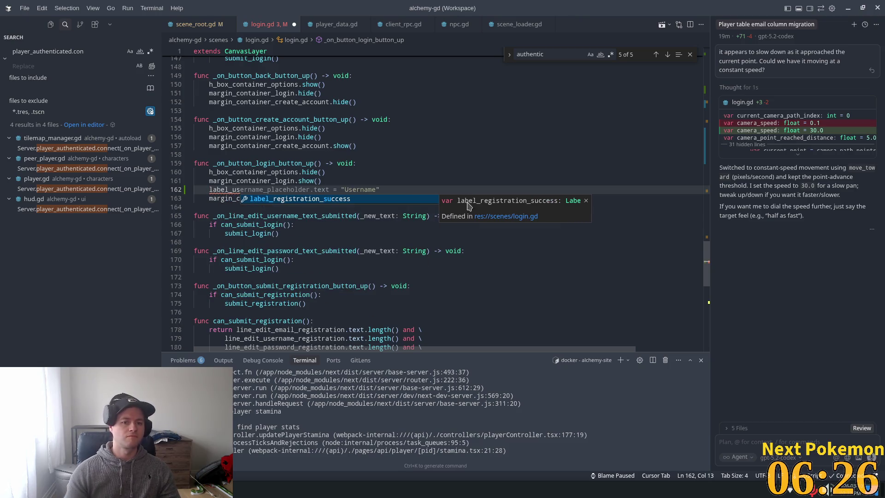
{"action": "left_click_drag", "start_coordinate": [707, 263], "coordinate": [691, 73]}
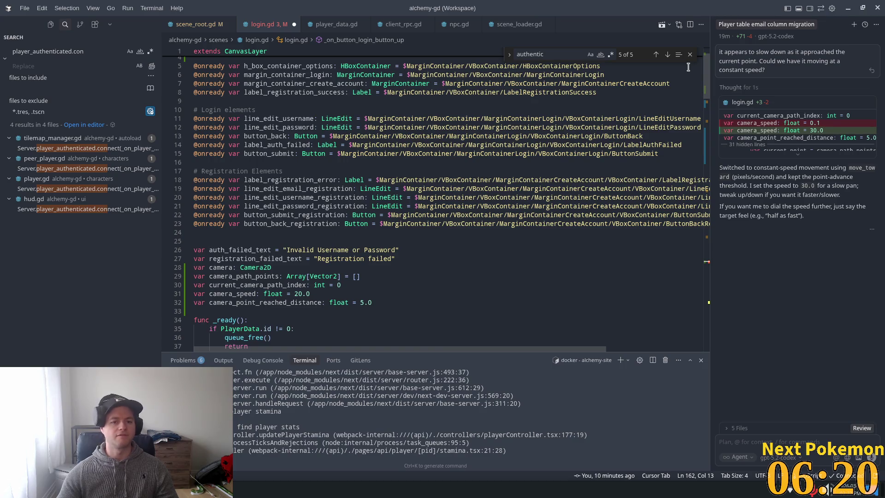
{"action": "key", "text": "BackSpace"}
{"action": "key", "text": "BackSpace"}
{"action": "key", "text": "BackSpace"}
{"action": "type", "text": "ine_"}
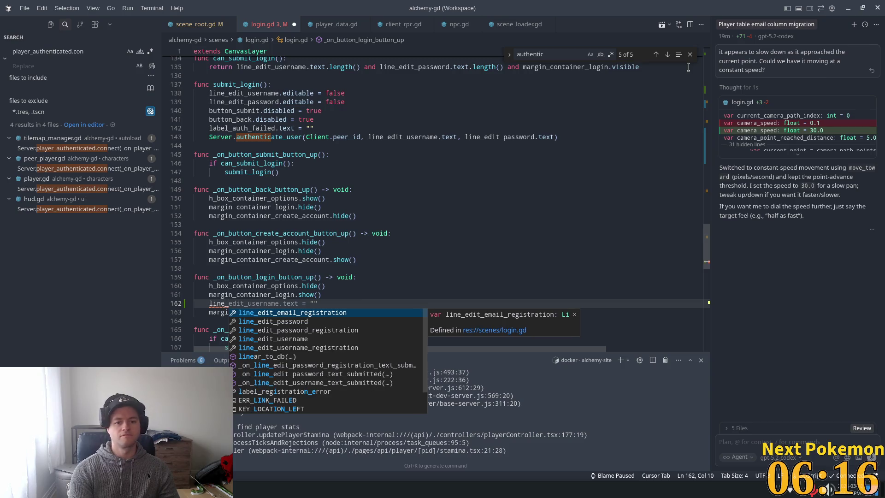
{"action": "key", "text": "Tab"}
Step: Make line 162 call line_edit_username.grab_focus() and save login.gd
{"action": "key", "text": "BackSpace"}
{"action": "key", "text": "BackSpace"}
{"action": "key", "text": "BackSpace"}
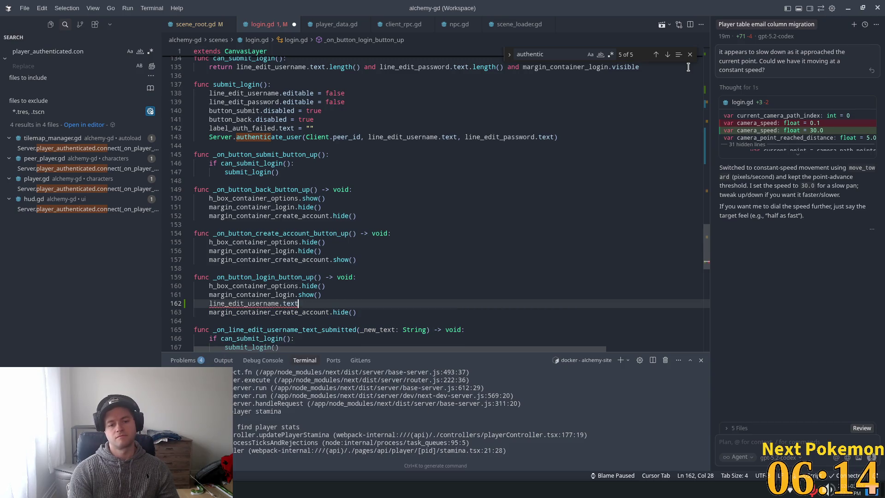
{"action": "key", "text": "BackSpace"}
{"action": "key", "text": "BackSpace"}
{"action": "type", "text": "foc"}
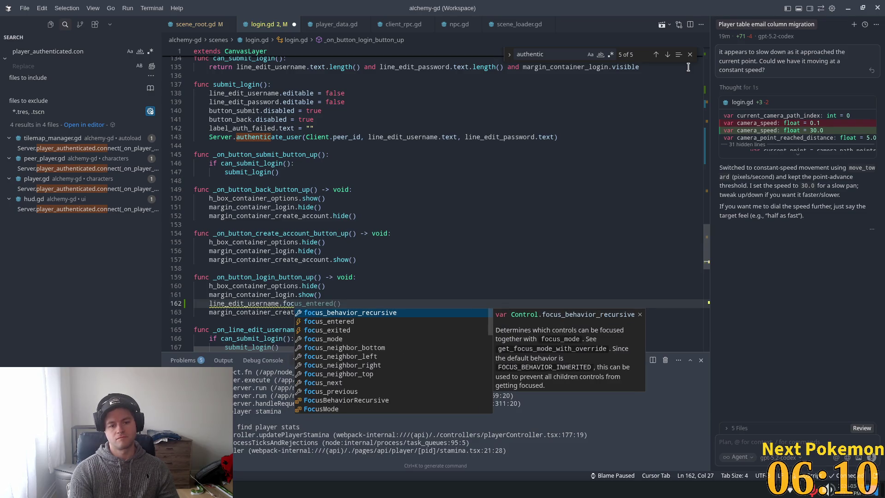
{"action": "type", "text": "us()"}
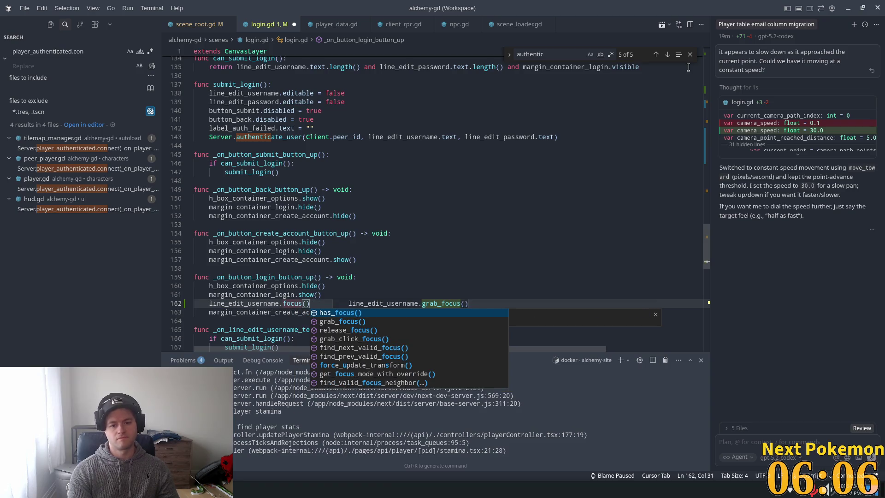
{"action": "key", "text": "Tab"}
{"action": "key", "text": "ctrl+s"}
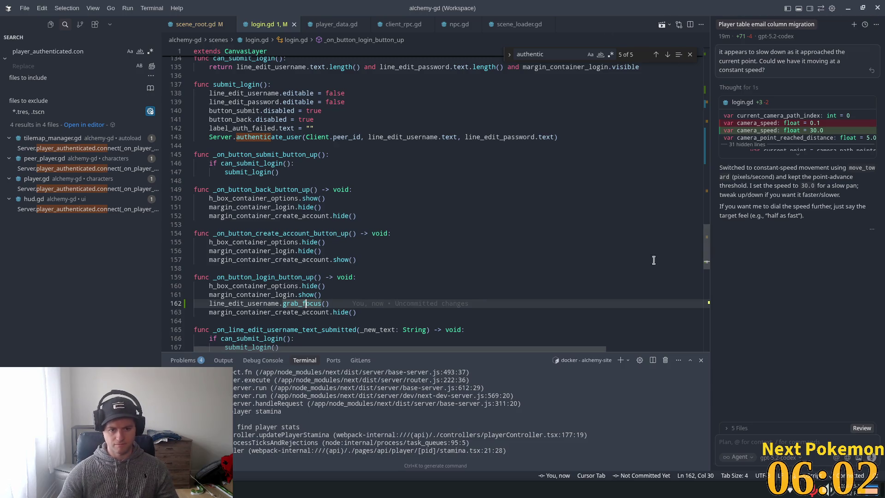
{"action": "key", "text": "alt+Tab"}
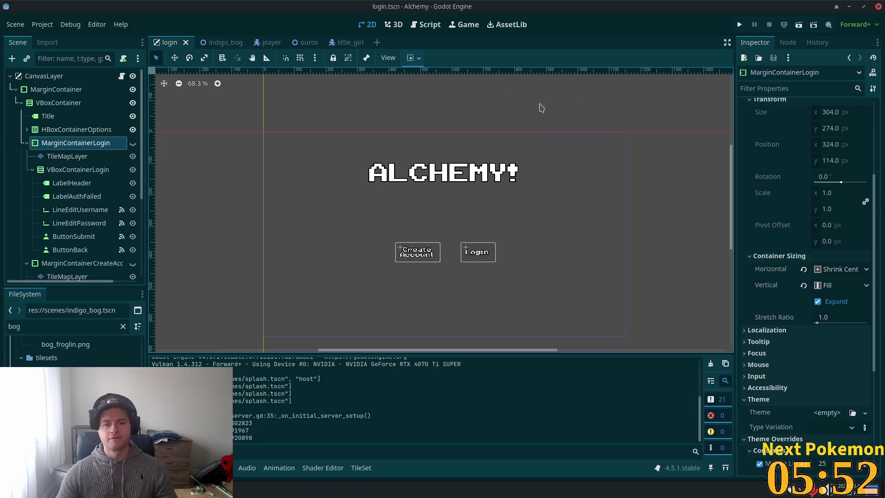
Step: Run Alchemy, type 'asdasdasdsad' into the focused Username field, erase part of it, and return to the editor
{"action": "left_click", "coordinate": [739, 25]}
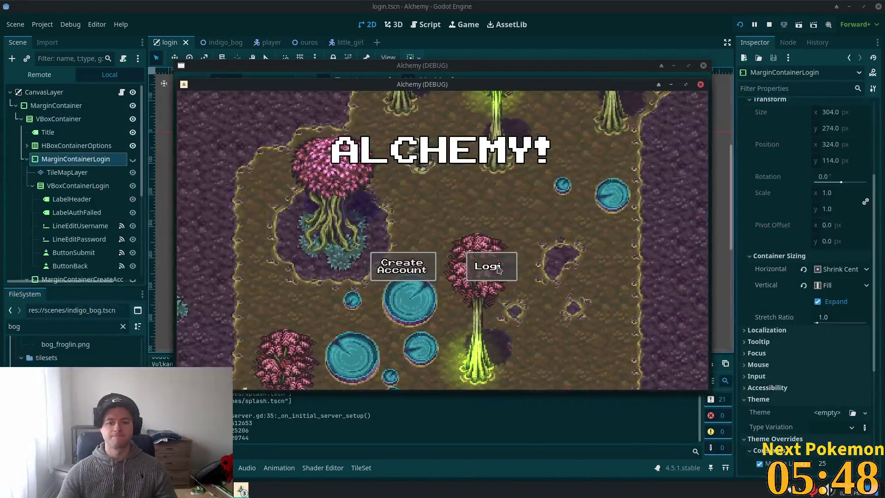
{"action": "type", "text": "asdasdasdsad"}
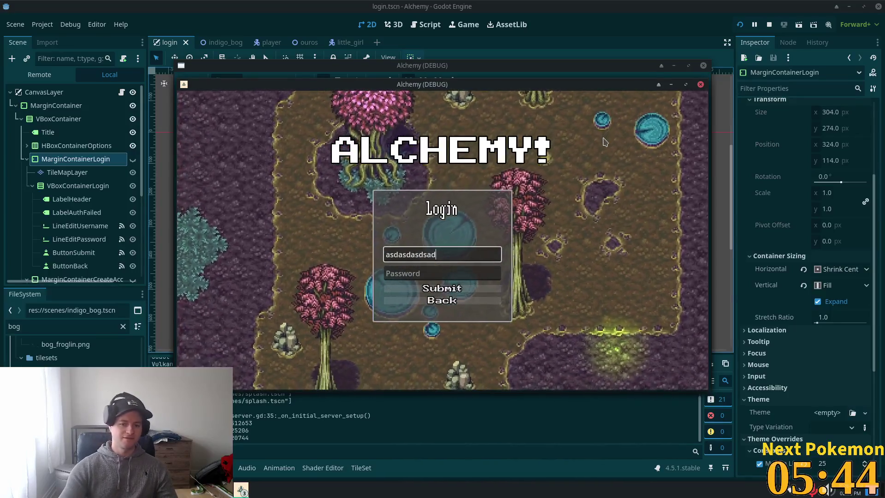
{"action": "key", "text": "BackSpace"}
{"action": "key", "text": "BackSpace"}
{"action": "key", "text": "BackSpace"}
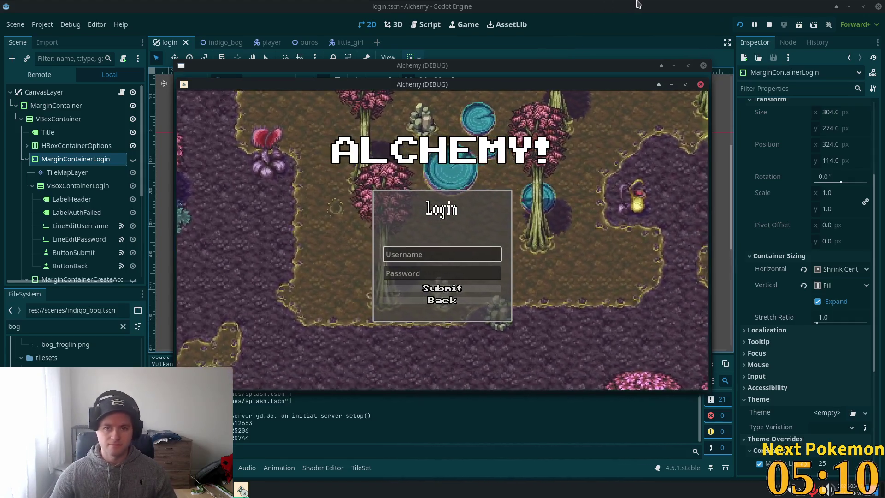
{"action": "left_click", "coordinate": [622, 25]}
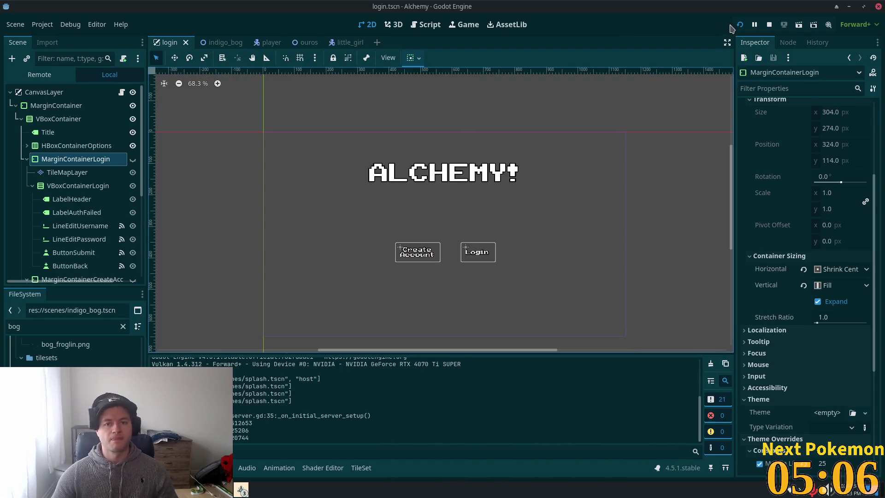
Step: Stop the game and select the LineEditUsername node in the login scene tree
{"action": "left_click", "coordinate": [769, 24]}
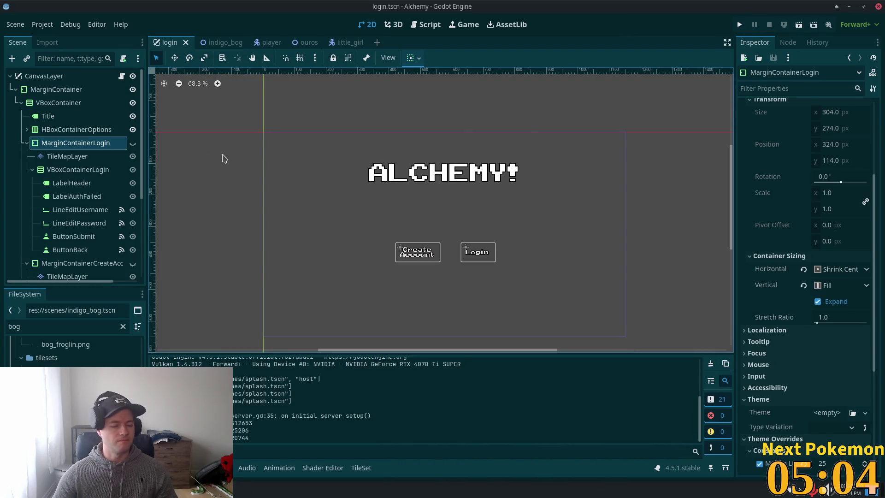
{"action": "left_click", "coordinate": [87, 157]}
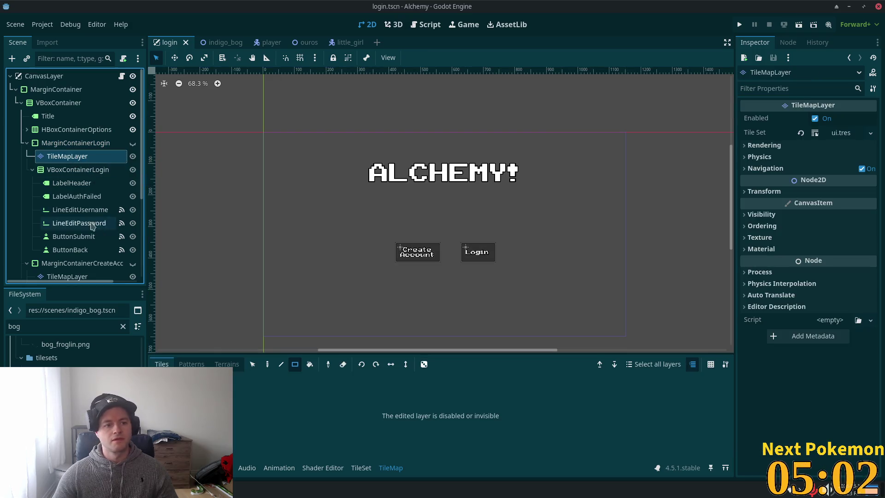
{"action": "left_click", "coordinate": [74, 143]}
{"action": "left_click", "coordinate": [76, 196]}
{"action": "left_click", "coordinate": [80, 210]}
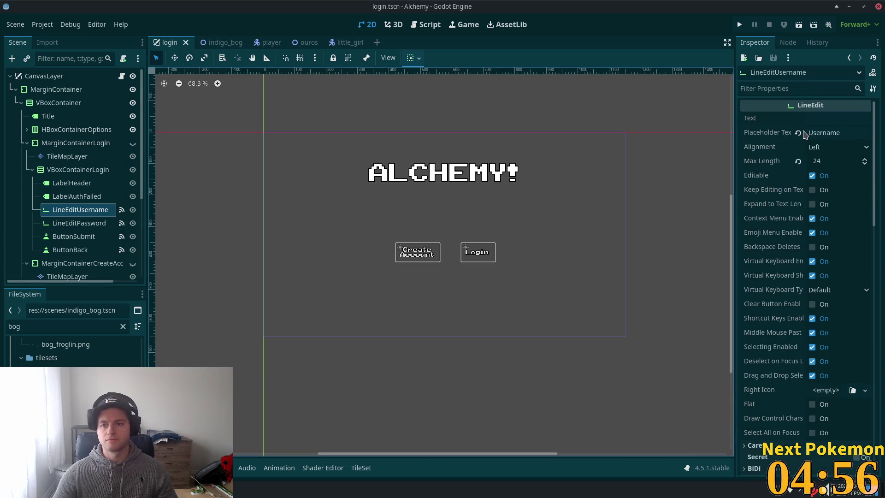
Step: Connect LineEditUsername's text_changed signal to a new _on_line_edit_username_text_changed handler and select its pass line
{"action": "left_click", "coordinate": [788, 42]}
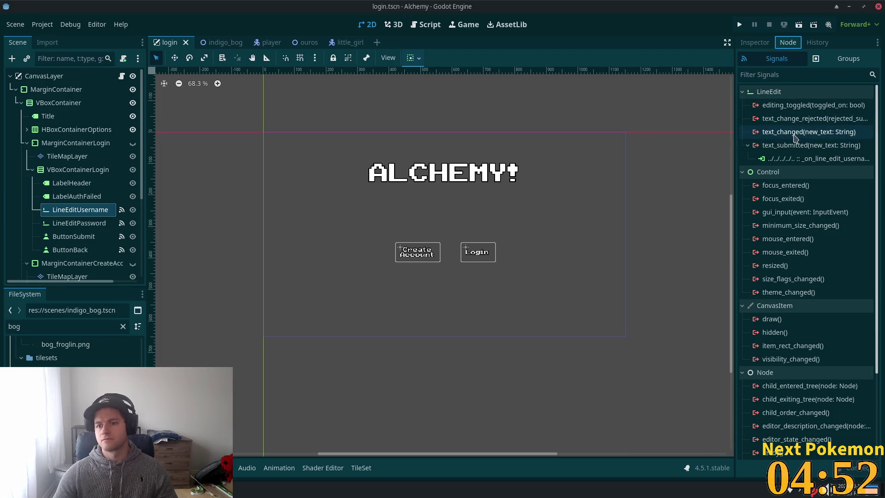
{"action": "double_click", "coordinate": [788, 133]}
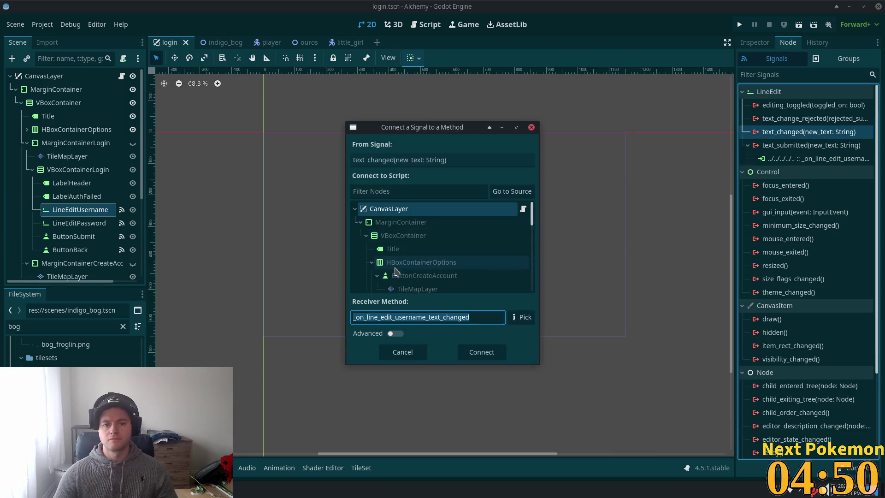
{"action": "left_click", "coordinate": [477, 354]}
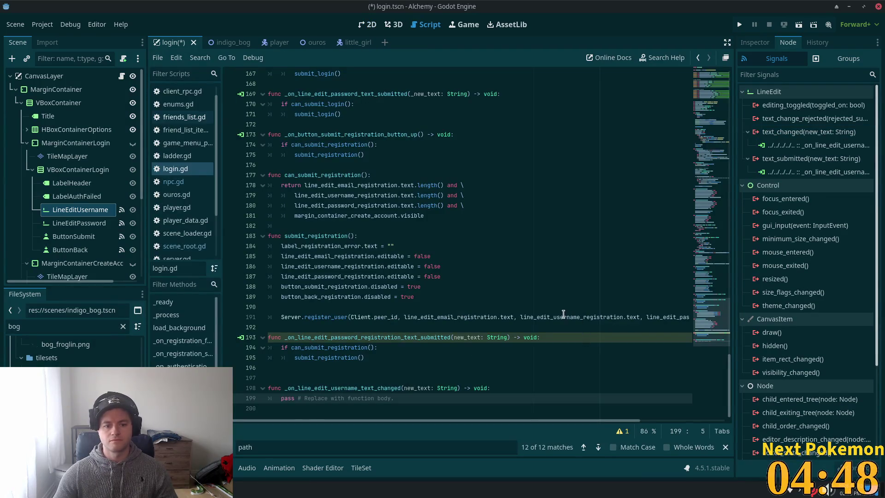
{"action": "left_click_drag", "start_coordinate": [403, 398], "coordinate": [282, 398]}
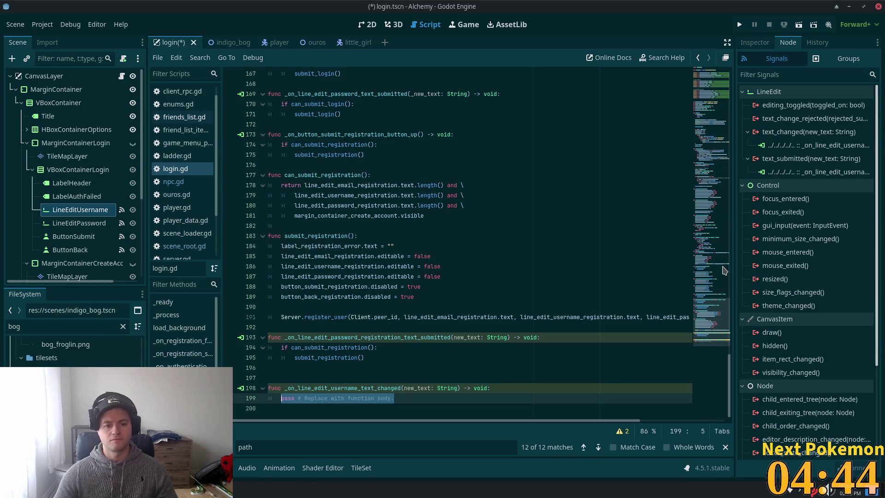
Step: Replace pass with 'if can_submit_login(): button_submit.disabled = false' in the username handler and save login.gd
{"action": "type", "text": "if "}
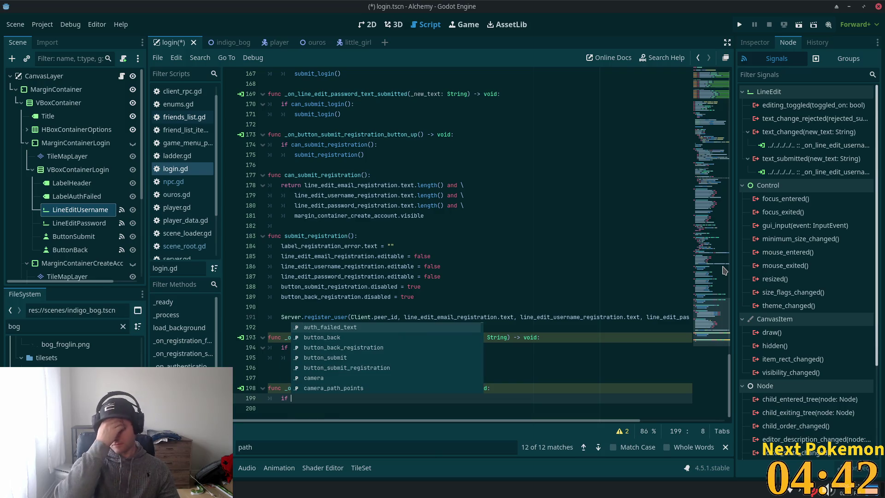
{"action": "type", "text": "can"}
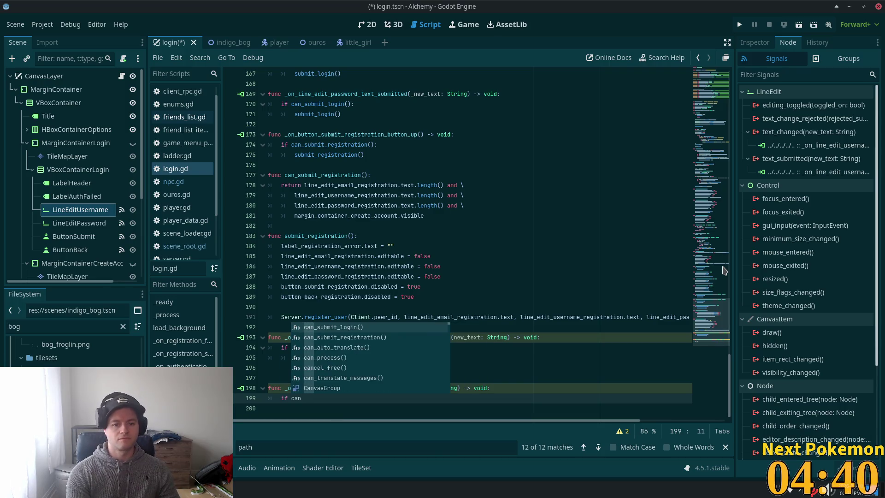
{"action": "key", "text": "Return"}
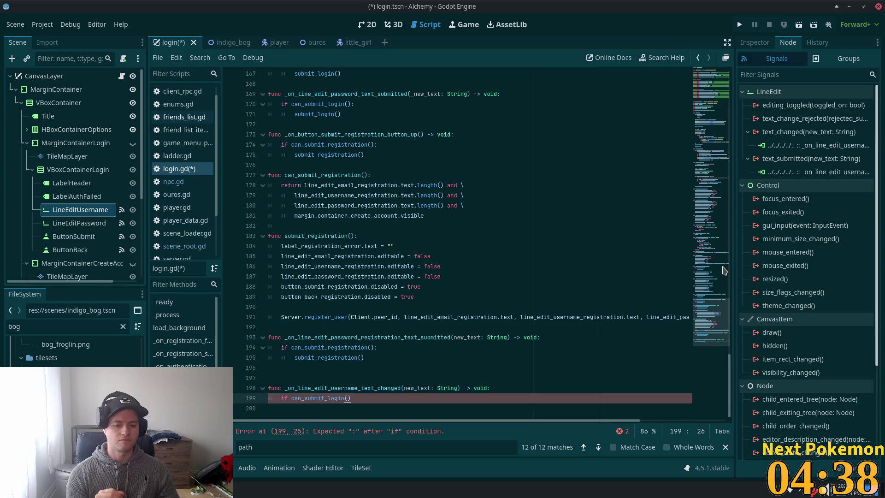
{"action": "key", "text": "Return"}
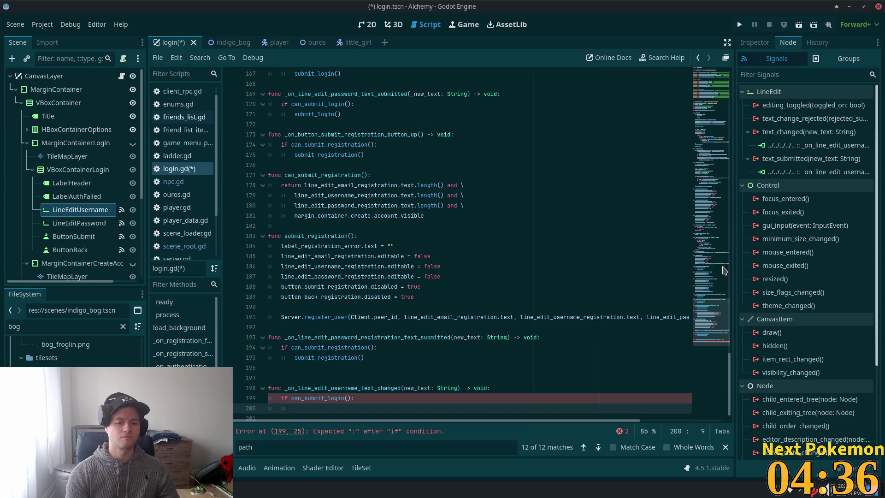
{"action": "mouse_move", "coordinate": [715, 324]}
{"action": "left_mouse_down"}
{"action": "mouse_move", "coordinate": [709, 71]}
{"action": "mouse_move", "coordinate": [701, 97]}
{"action": "left_mouse_up"}
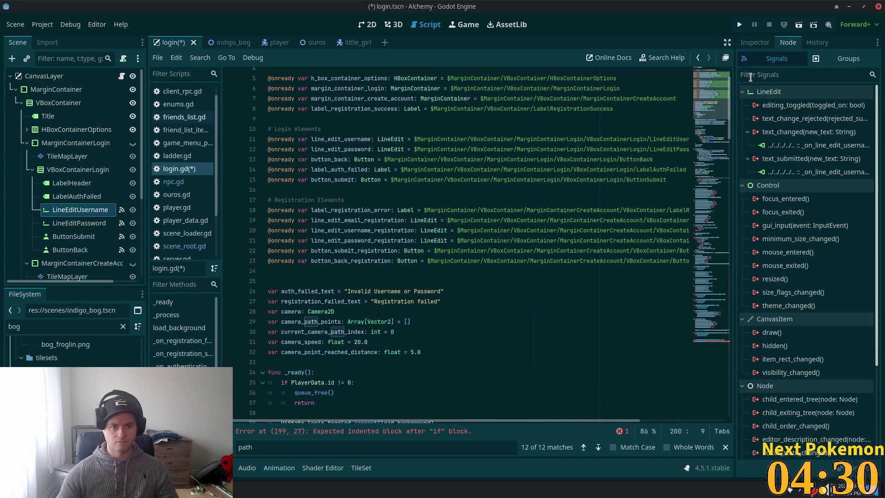
{"action": "type", "text": "button_sumi"}
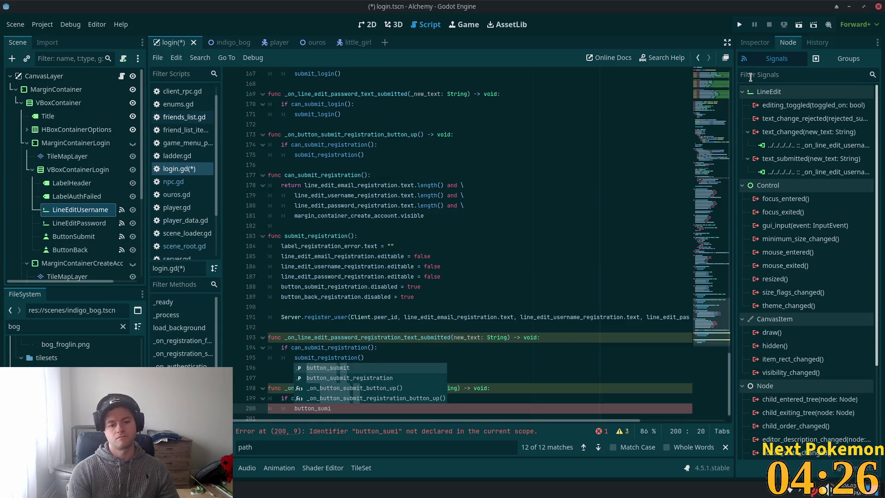
{"action": "key", "text": "Return"}
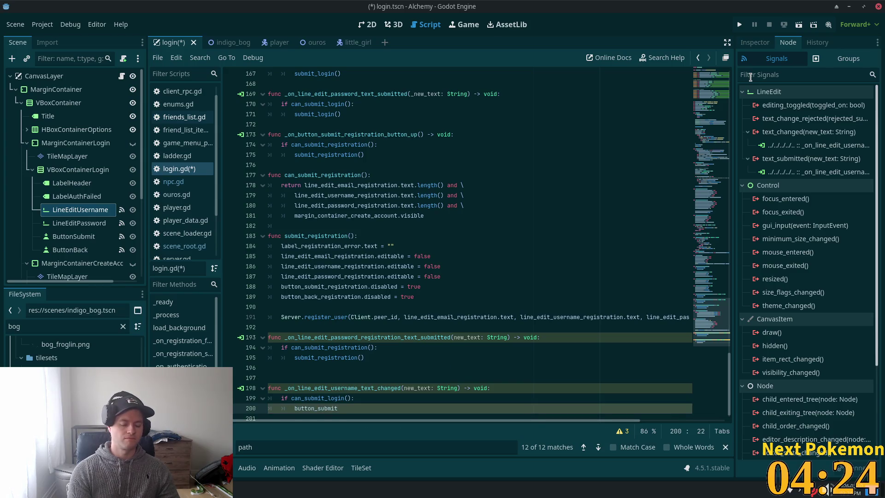
{"action": "type", "text": ".ena"}
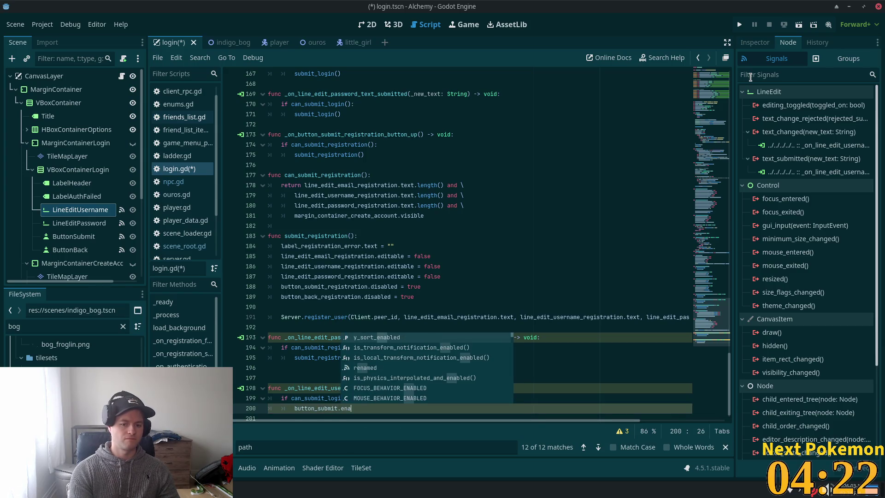
{"action": "key", "text": "BackSpace"}
{"action": "key", "text": "BackSpace"}
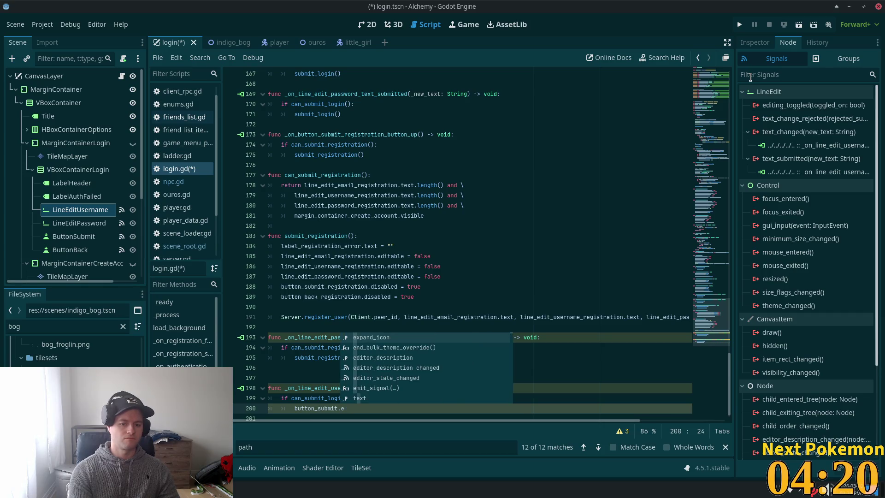
{"action": "key", "text": "BackSpace"}
{"action": "type", "text": "disabled"}
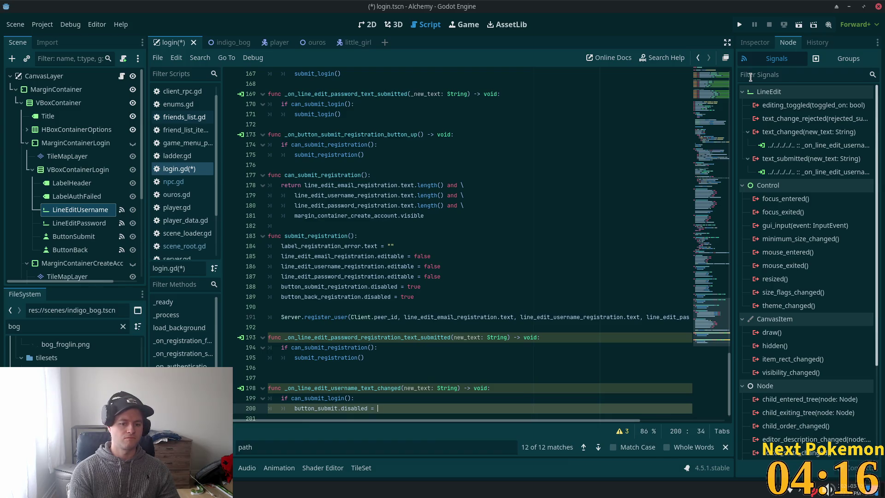
{"action": "type", "text": " = false"}
{"action": "key", "text": "ctrl+s"}
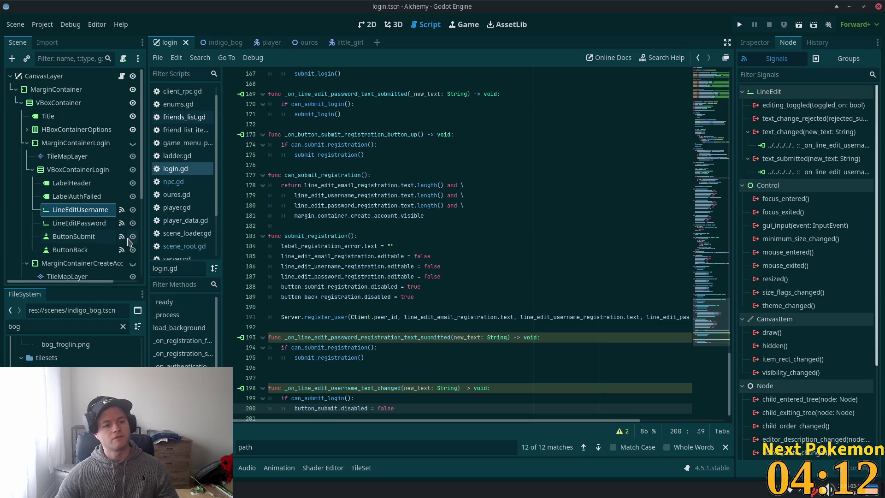
Step: Turn on ButtonSubmit's Disabled property so Submit starts disabled
{"action": "left_click", "coordinate": [114, 237]}
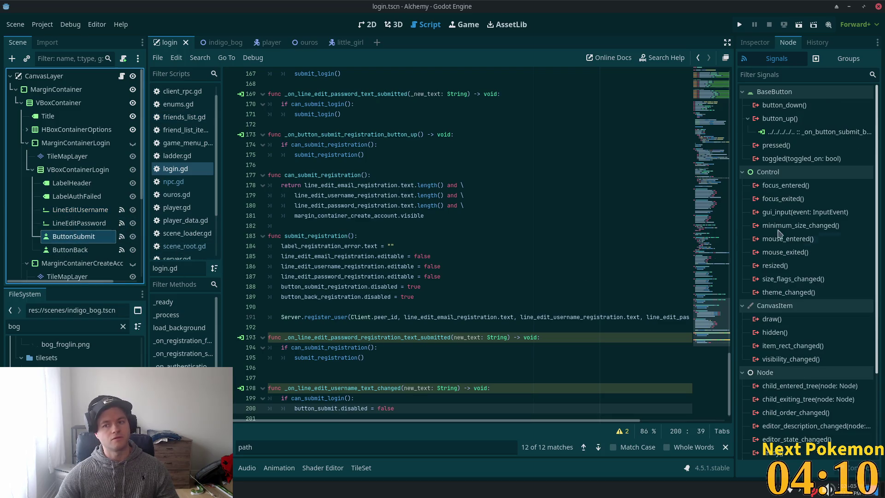
{"action": "left_click", "coordinate": [755, 42]}
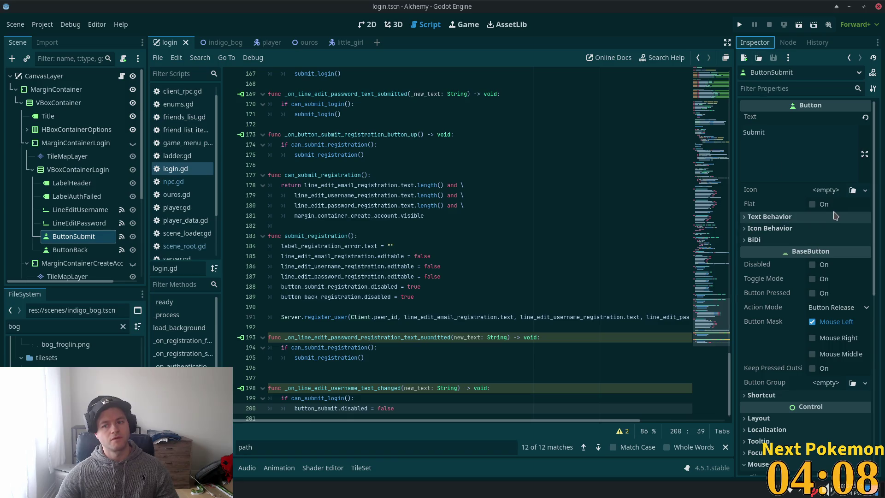
{"action": "left_click", "coordinate": [824, 264]}
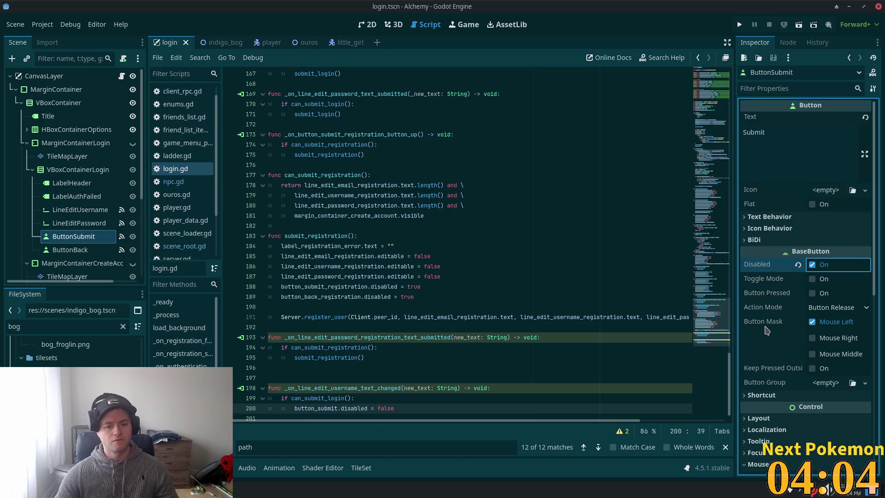
{"action": "scroll", "coordinate": [430, 356], "scroll_direction": "down", "scroll_amount": 1}
{"action": "left_click", "coordinate": [382, 358]}
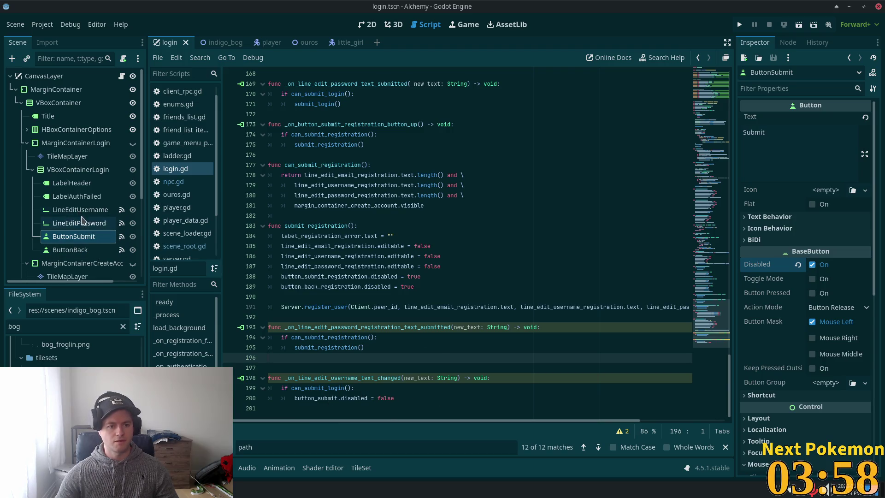
Step: Connect LineEditPassword's text_changed signal to a new handler method in login.gd
{"action": "left_click", "coordinate": [79, 223]}
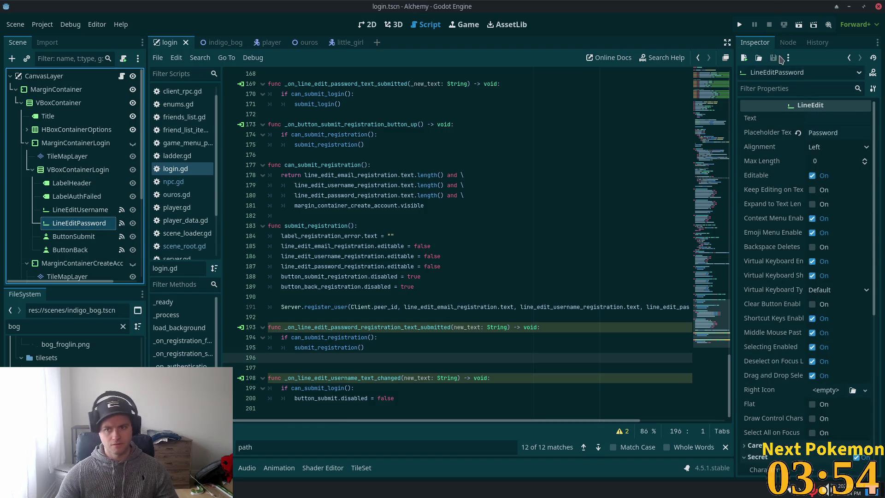
{"action": "scroll", "coordinate": [808, 322], "scroll_direction": "down", "scroll_amount": 3}
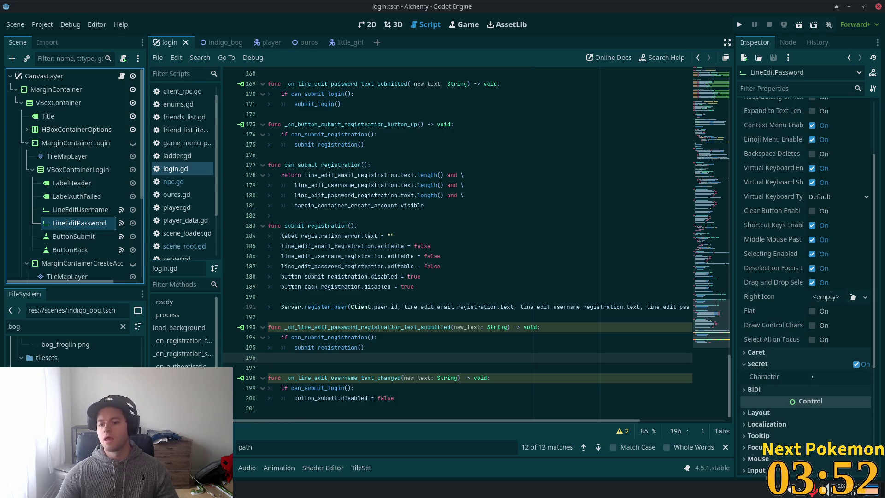
{"action": "left_click", "coordinate": [788, 42]}
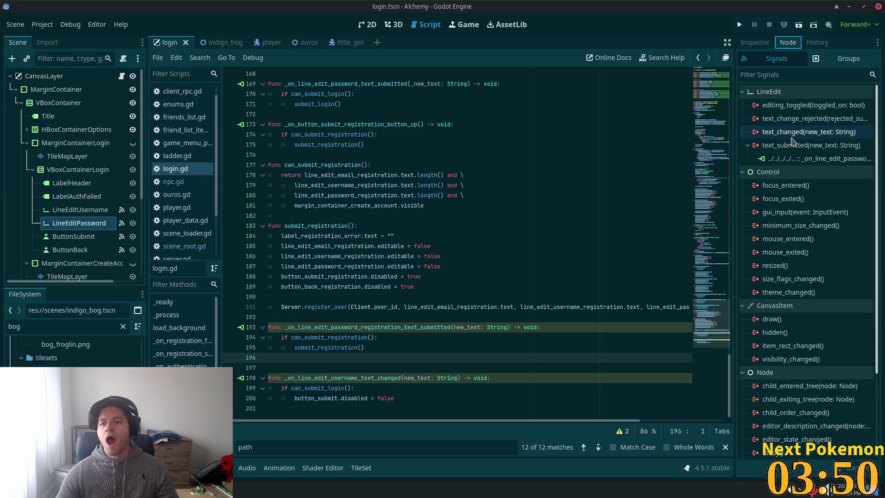
{"action": "double_click", "coordinate": [790, 136]}
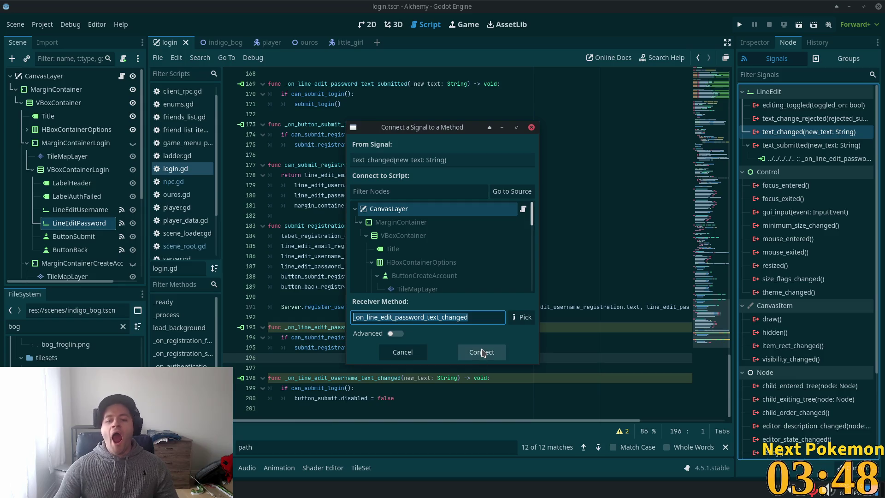
{"action": "left_click", "coordinate": [482, 354]}
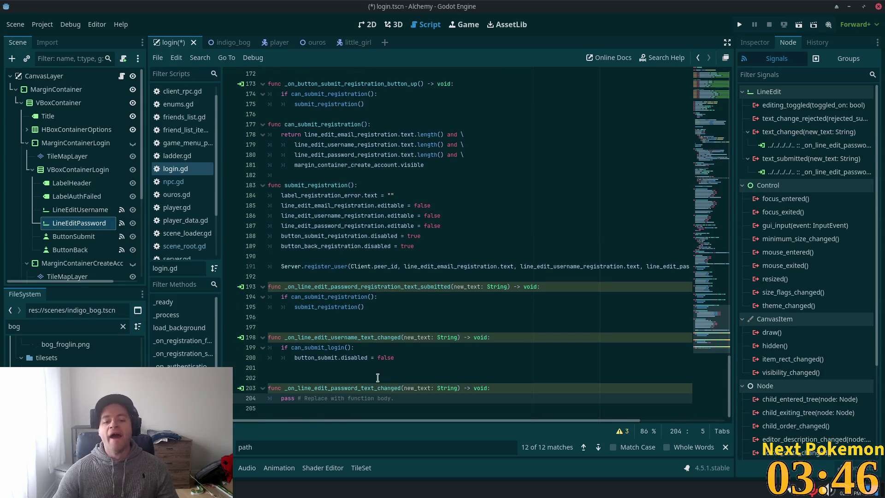
Step: Replace the password handler's pass with the copied if can_submit_login() enabling block and save
{"action": "left_click", "coordinate": [366, 376]}
{"action": "key", "text": "BackSpace"}
{"action": "left_click_drag", "start_coordinate": [404, 359], "coordinate": [284, 347]}
{"action": "key", "text": "ctrl+c"}
{"action": "left_click_drag", "start_coordinate": [395, 388], "coordinate": [278, 390]}
{"action": "key", "text": "ctrl+v"}
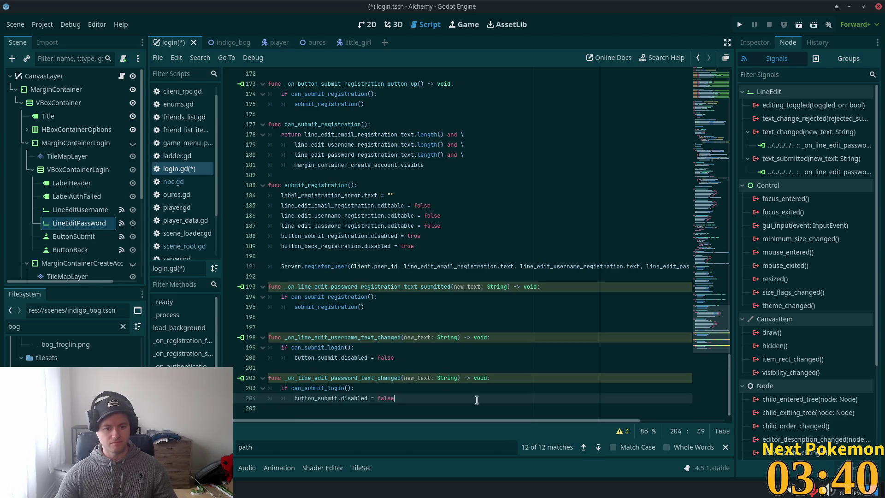
{"action": "key", "text": "ctrl+s"}
{"action": "left_click", "coordinate": [740, 25]}
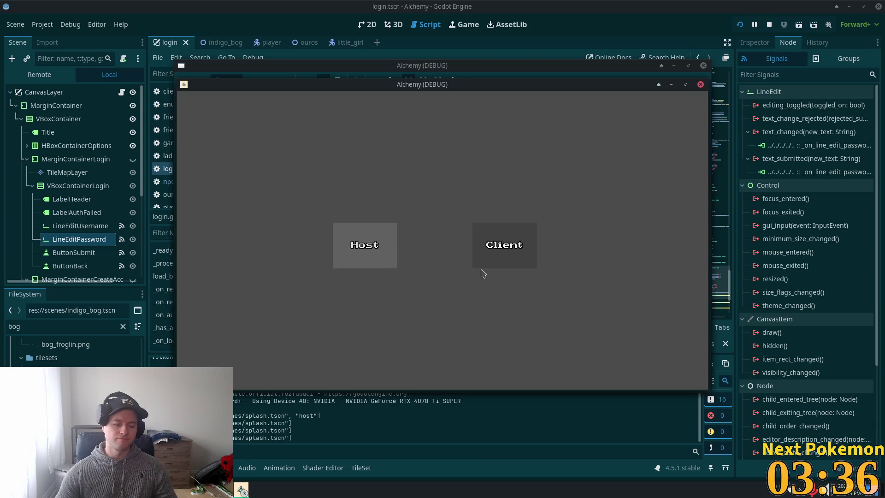
Step: Join as Client, open Login, enter a test username and password, then delete them and return to login.gd
{"action": "left_click", "coordinate": [480, 267]}
{"action": "left_click", "coordinate": [480, 267]}
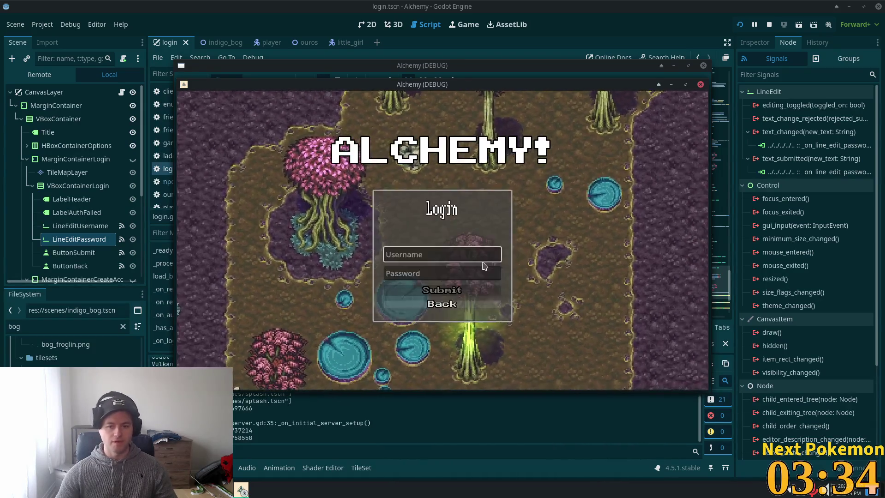
{"action": "type", "text": "a"}
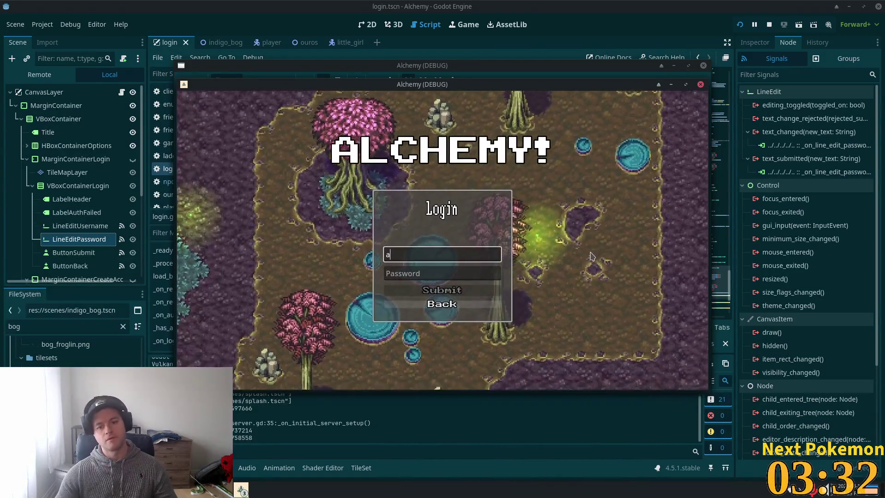
{"action": "type", "text": "elri"}
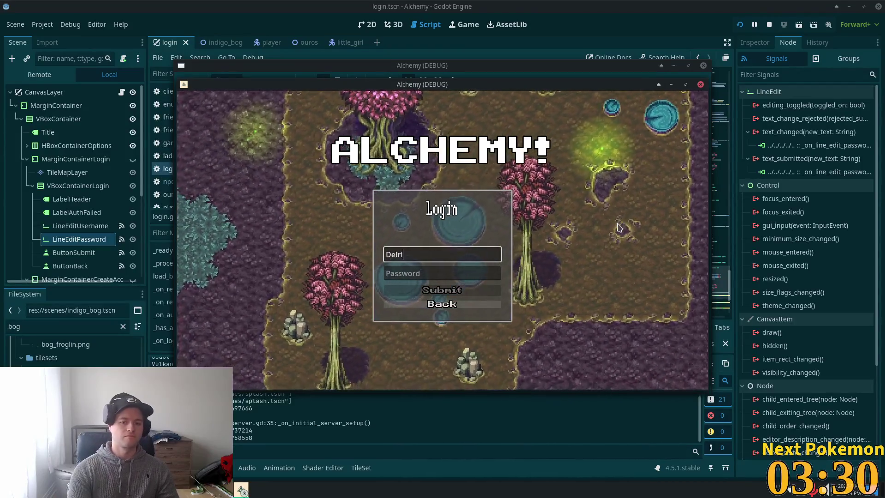
{"action": "type", "text": "paord"}
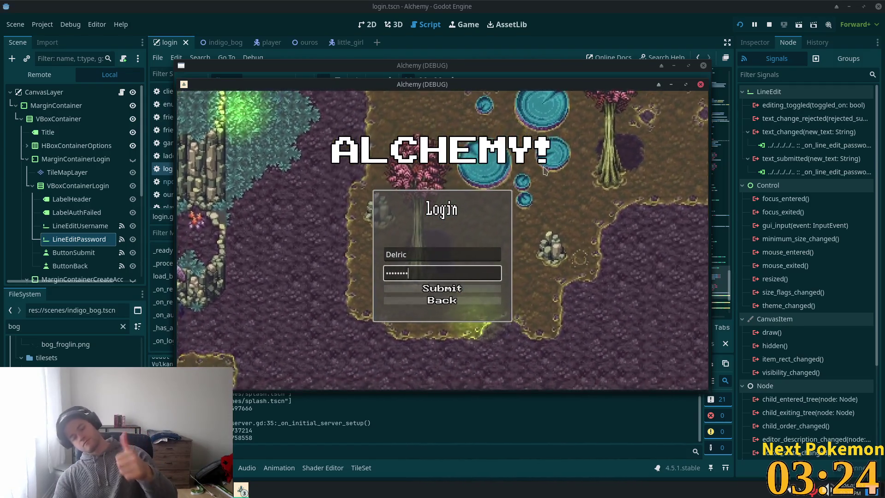
{"action": "key", "text": "BackSpace"}
{"action": "key", "text": "BackSpace"}
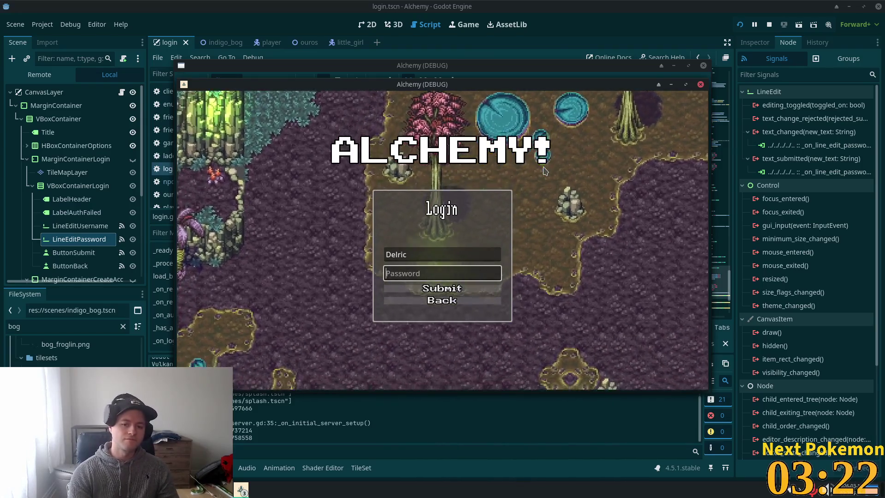
{"action": "key", "text": "shift+Tab"}
{"action": "key", "text": "BackSpace"}
{"action": "key", "text": "BackSpace"}
{"action": "key", "text": "BackSpace"}
{"action": "key", "text": "BackSpace"}
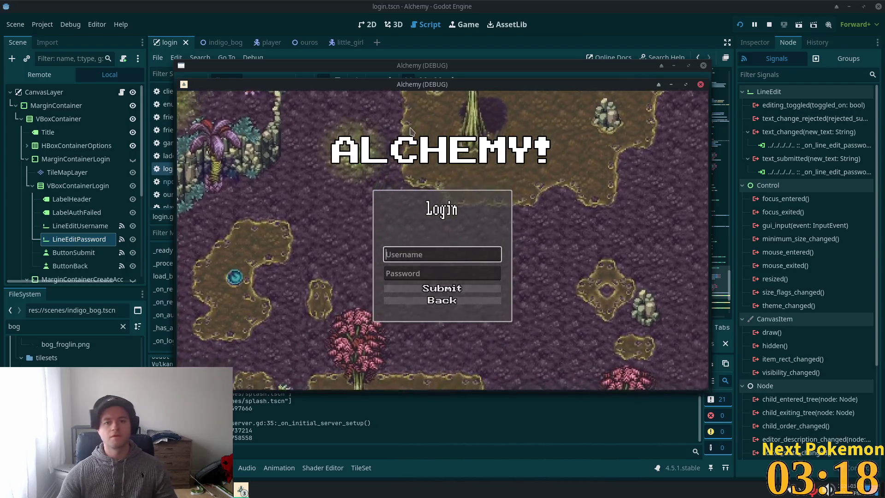
{"action": "key", "text": "alt+Tab"}
{"action": "scroll", "coordinate": [380, 240], "scroll_direction": "down", "scroll_amount": 2}
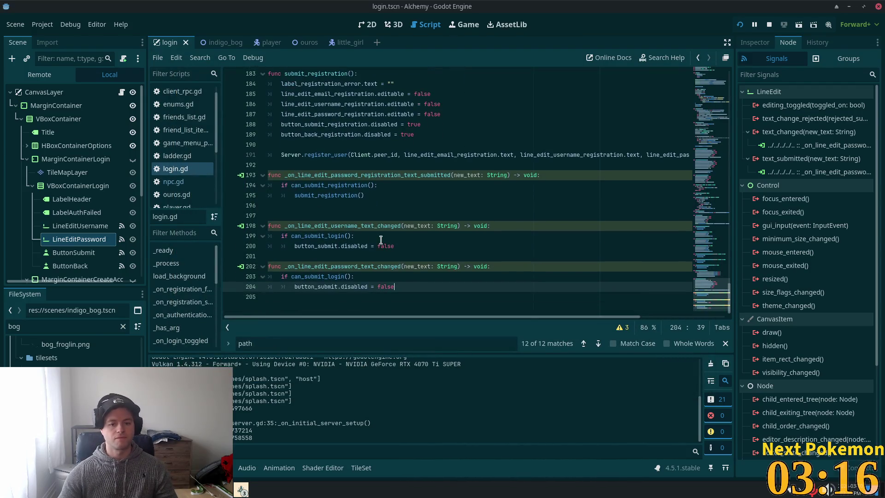
Step: Rewrite the username handler as button_submit.disabled = !can_submit_login(), removing its if line
{"action": "left_click", "coordinate": [312, 236]}
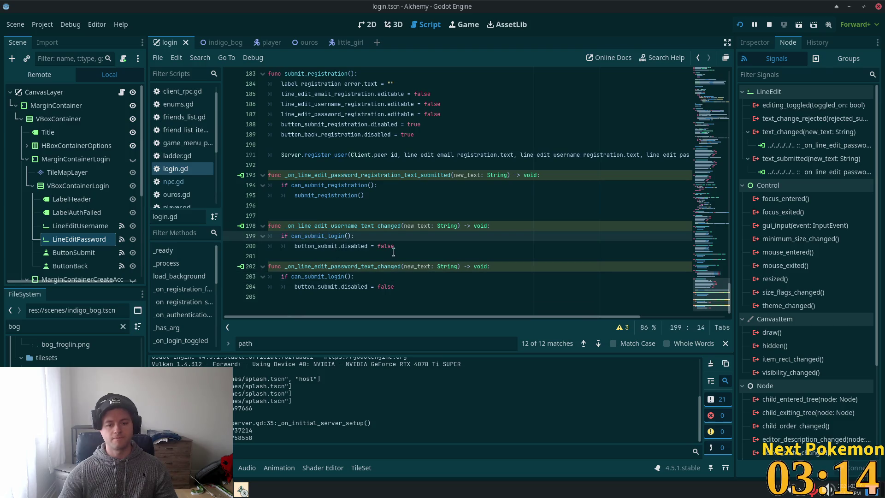
{"action": "left_click", "coordinate": [327, 239]}
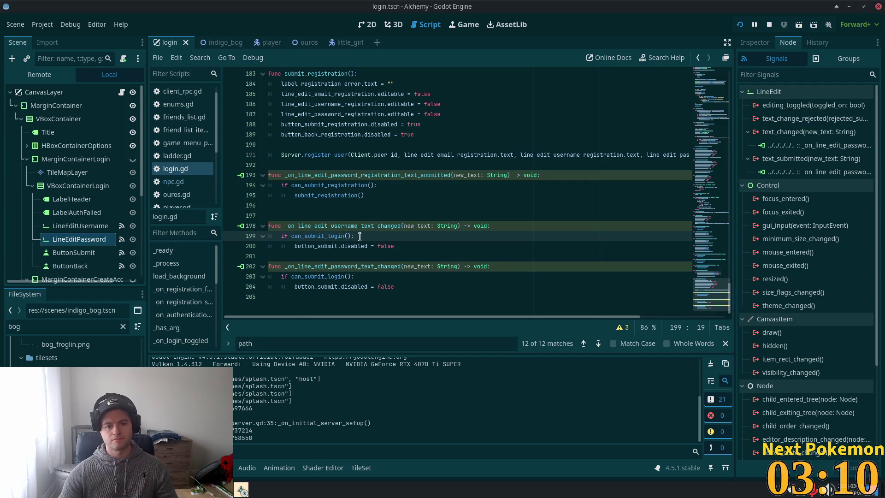
{"action": "left_click", "coordinate": [338, 236]}
{"action": "double_click", "coordinate": [336, 236]}
{"action": "key", "text": "ctrl+c"}
{"action": "key", "text": "BackSpace"}
{"action": "key", "text": "Delete"}
{"action": "key", "text": "Delete"}
{"action": "left_click_drag", "start_coordinate": [311, 226], "coordinate": [311, 232]}
{"action": "left_click", "coordinate": [303, 235]}
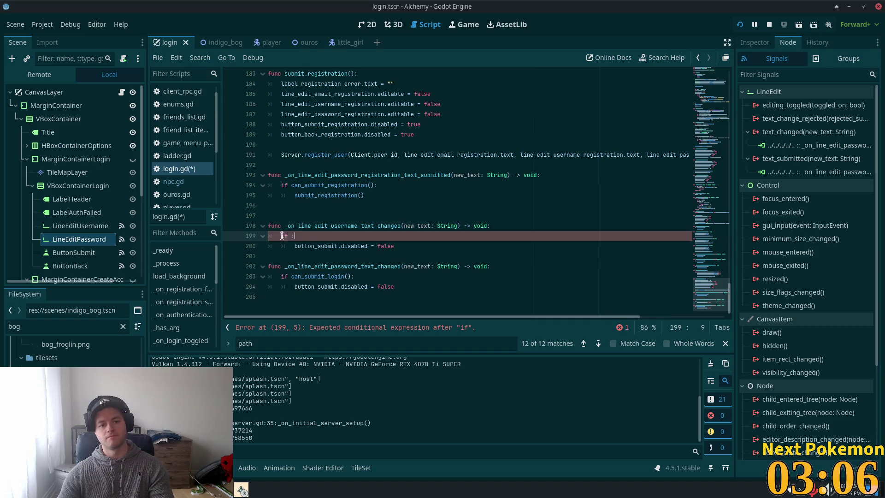
{"action": "key", "text": "ctrl+shift+k"}
{"action": "left_click", "coordinate": [386, 237]}
{"action": "double_click", "coordinate": [387, 236]}
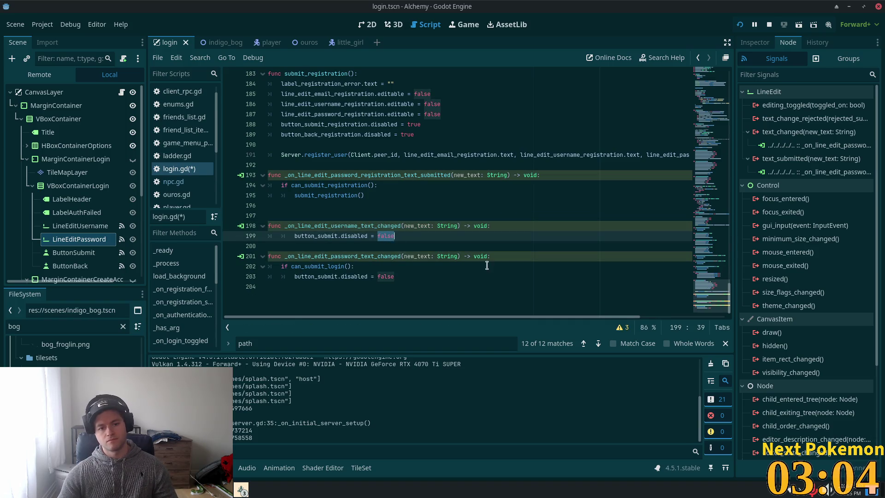
{"action": "key", "text": "ctrl+v"}
{"action": "left_click", "coordinate": [381, 235]}
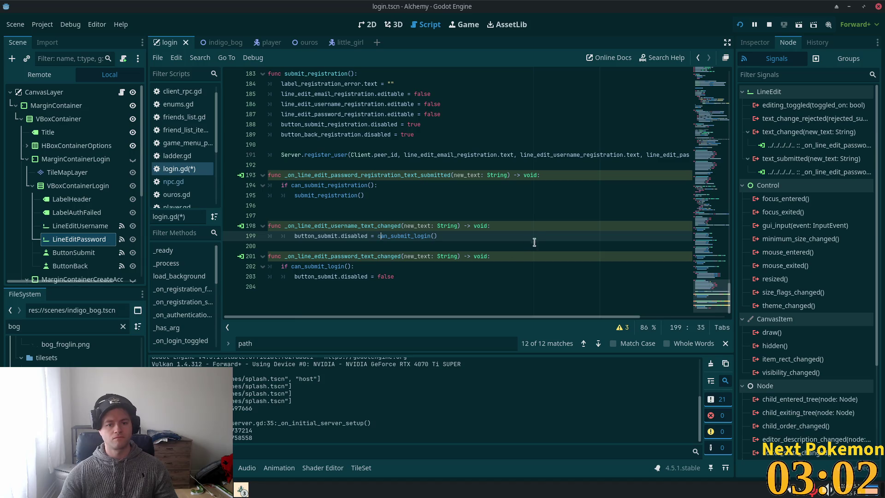
{"action": "type", "text": "!"}
Step: Give the password handler the same button_submit.disabled = !can_submit_login() line and save login.gd
{"action": "left_click_drag", "start_coordinate": [370, 269], "coordinate": [259, 267]}
{"action": "key", "text": "BackSpace"}
{"action": "key", "text": "Delete"}
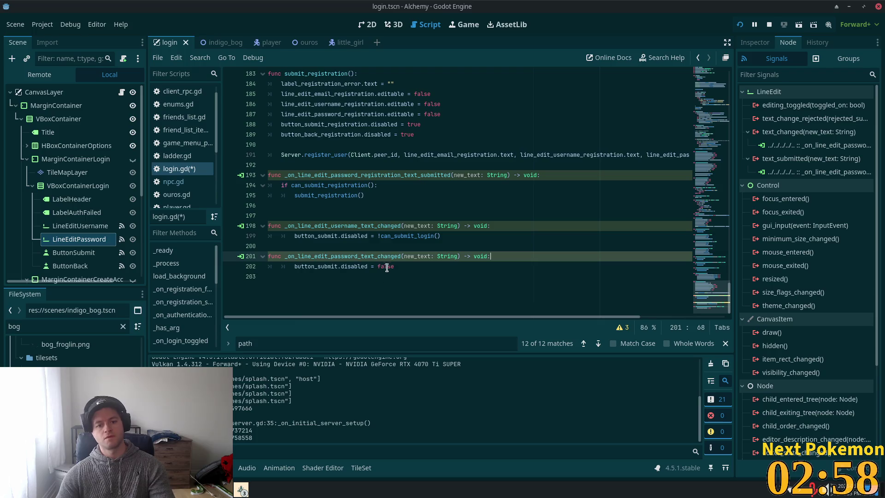
{"action": "double_click", "coordinate": [386, 267]}
{"action": "type", "text": "!can"}
{"action": "key", "text": "Return"}
{"action": "key", "text": "ctrl+s"}
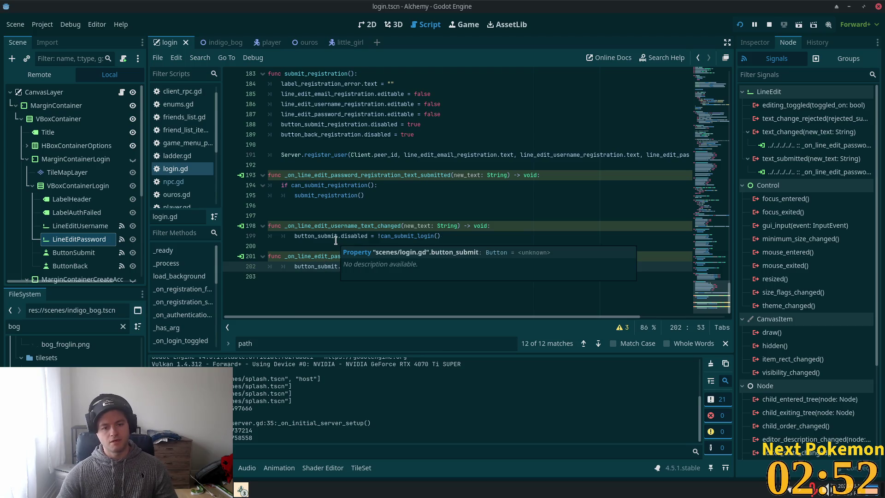
{"action": "left_click", "coordinate": [526, 214]}
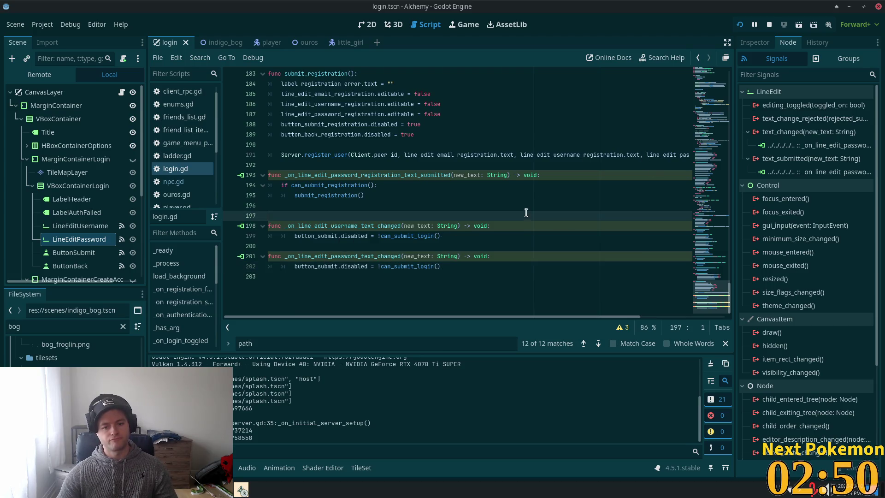
{"action": "left_click", "coordinate": [740, 24]}
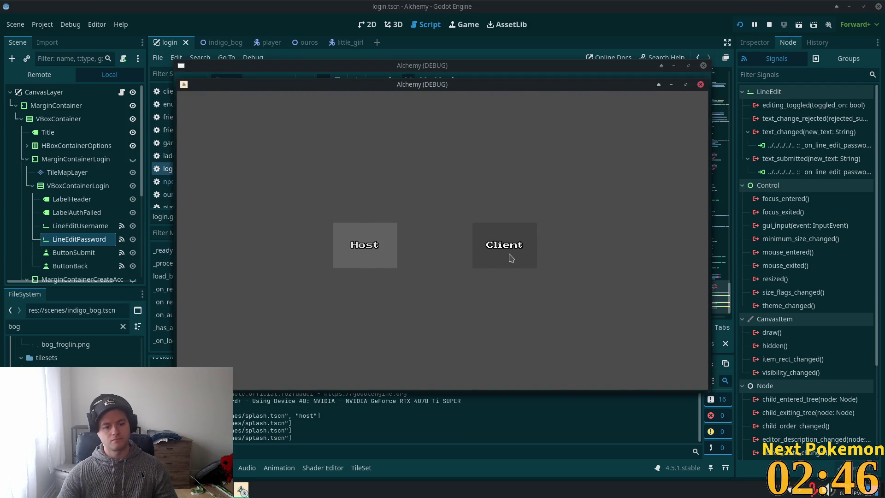
Step: Join as Client, type username 'a', then type and erase password characters while watching Submit
{"action": "left_click", "coordinate": [506, 258]}
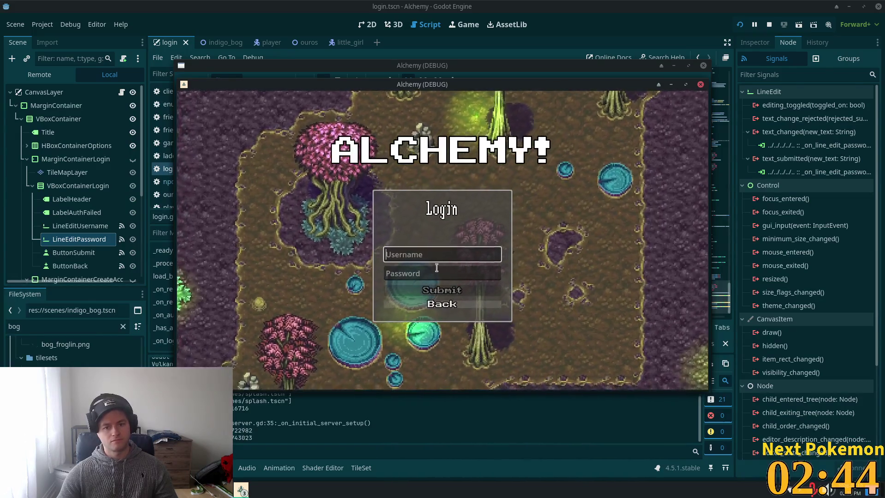
{"action": "type", "text": "aasd"}
{"action": "left_click", "coordinate": [442, 273]}
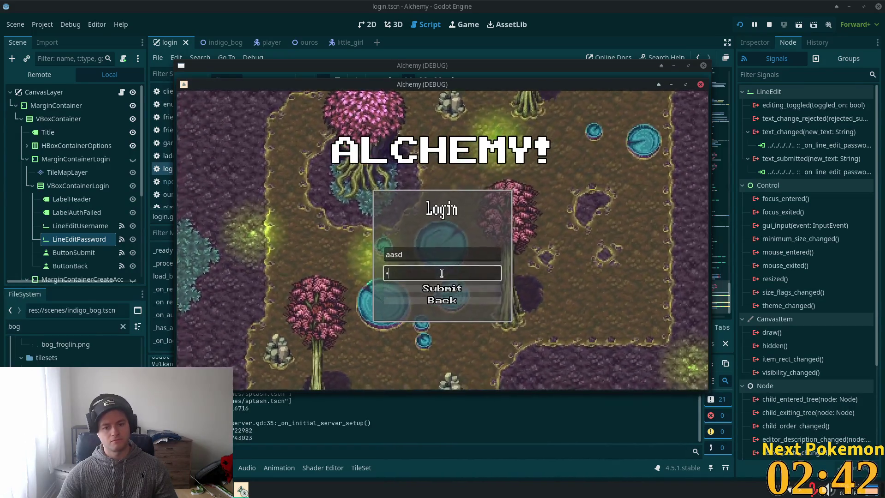
{"action": "key", "text": "BackSpace"}
{"action": "key", "text": "BackSpace"}
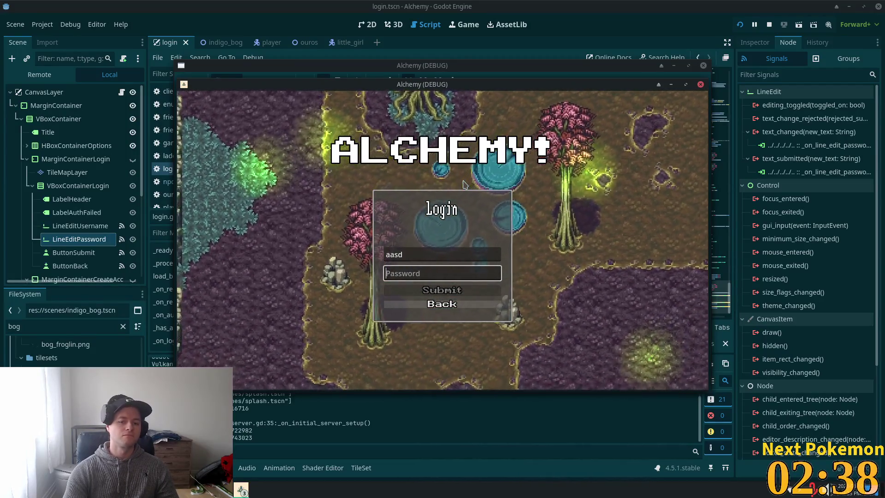
{"action": "type", "text": "as"}
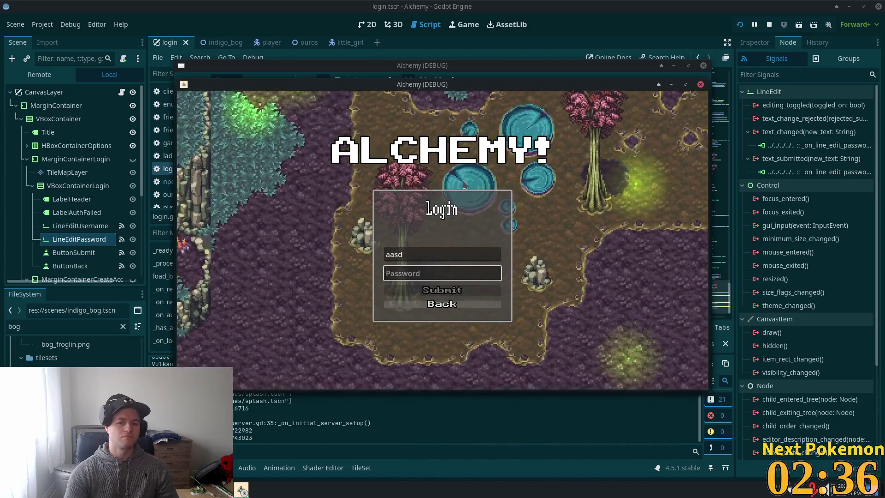
{"action": "key", "text": "BackSpace"}
{"action": "key", "text": "BackSpace"}
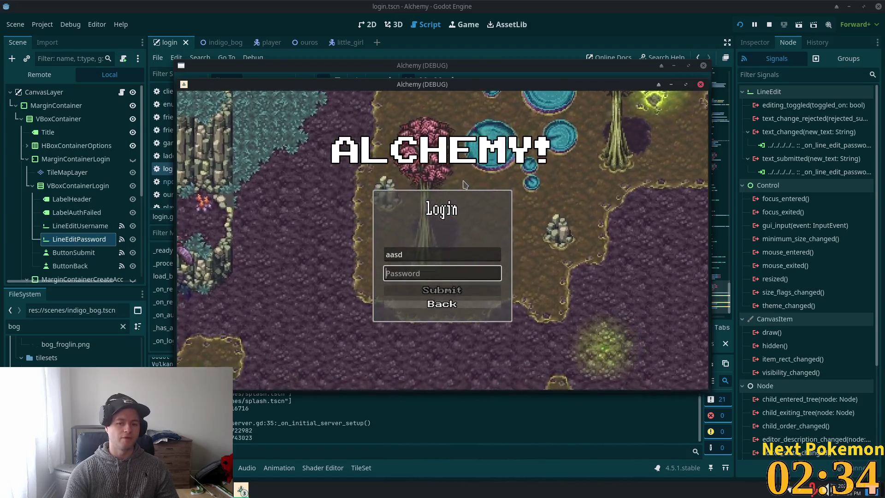
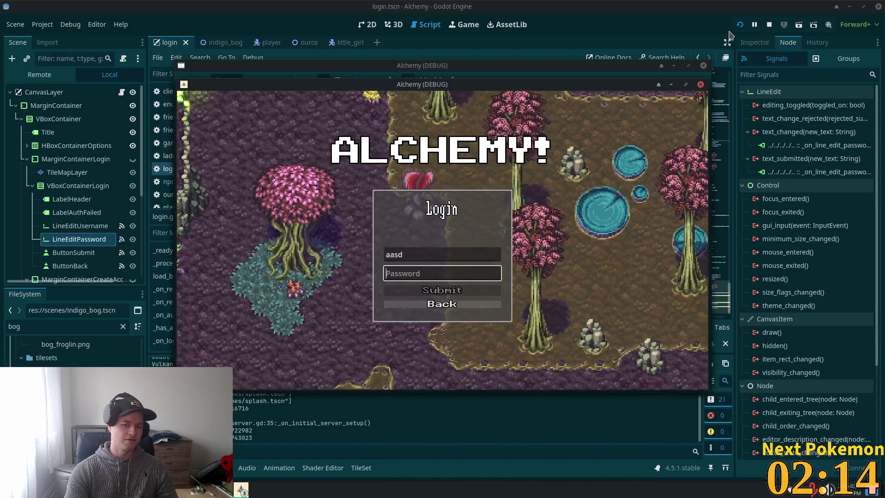
Step: Type and erase characters in the game's Password field to check Submit toggling
{"action": "type", "text": "aasd"}
{"action": "key", "text": "BackSpace"}
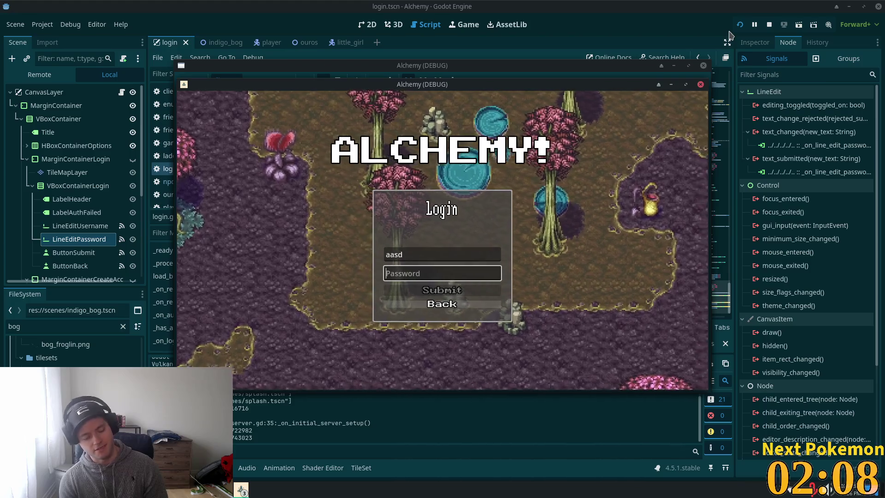
{"action": "type", "text": "as"}
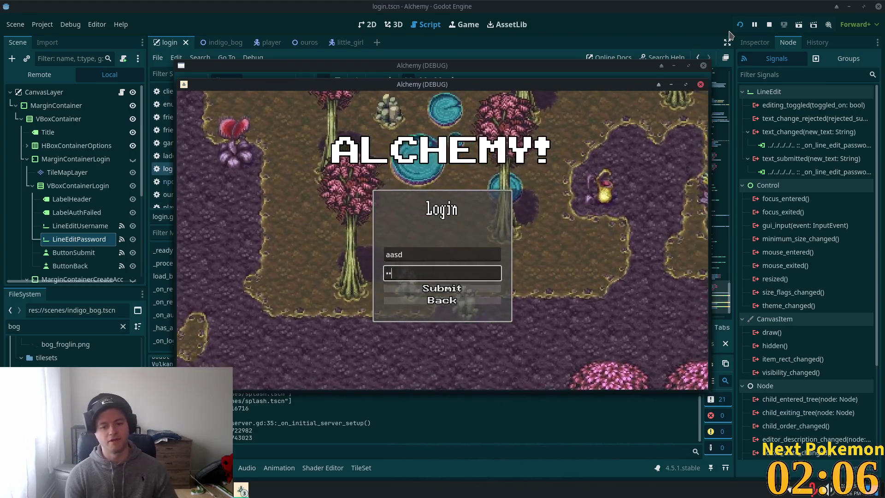
{"action": "key", "text": "Return"}
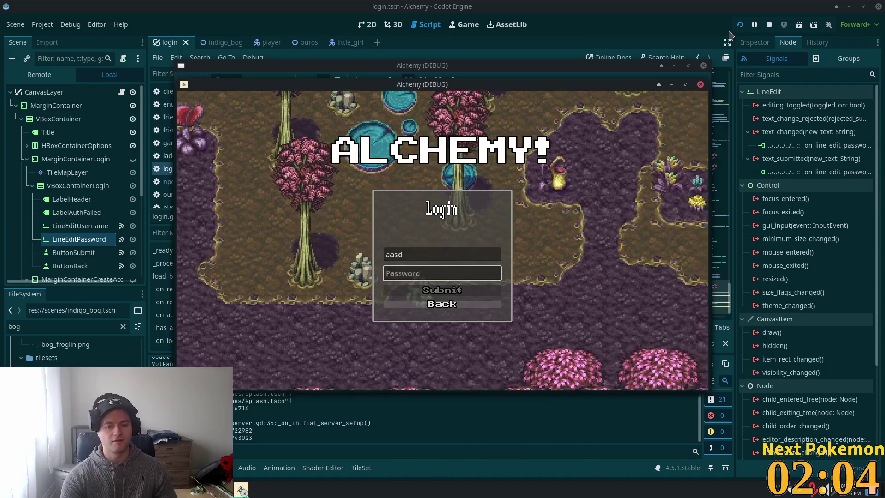
{"action": "key", "text": "BackSpace"}
{"action": "key", "text": "BackSpace"}
{"action": "type", "text": "as"}
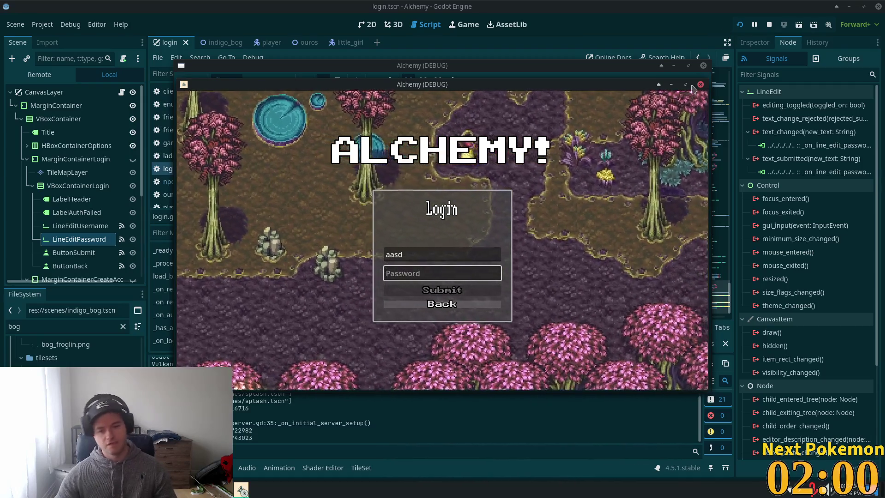
Step: Clear the Username field text, then stop the running game with F8
{"action": "left_click", "coordinate": [415, 258]}
{"action": "key", "text": "BackSpace"}
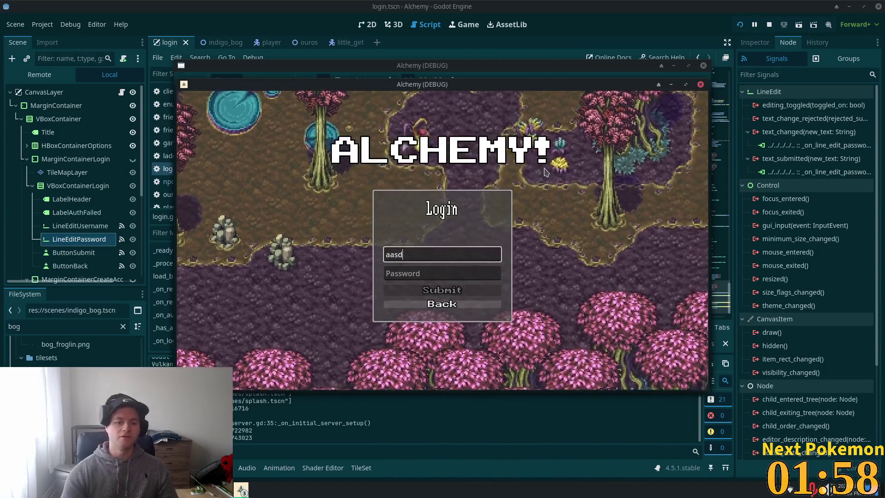
{"action": "key", "text": "BackSpace"}
{"action": "key", "text": "BackSpace"}
{"action": "key", "text": "BackSpace"}
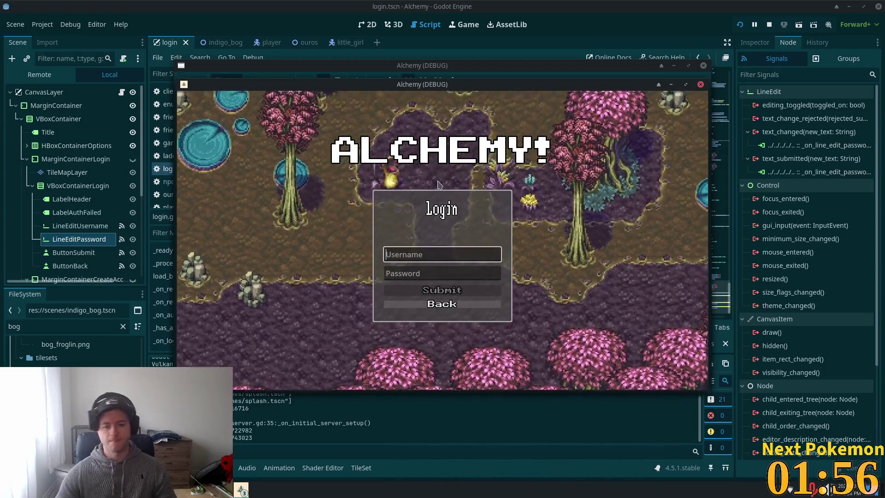
{"action": "key", "text": "F8"}
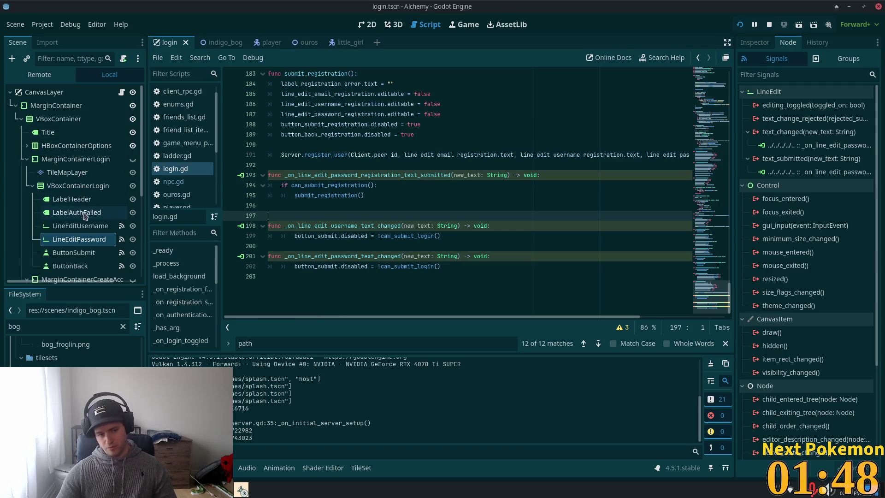
Step: In 2D view, hide HBoxContainerOptions, show MarginContainerLogin, and select ButtonBack plus ButtonSubmit
{"action": "left_click", "coordinate": [90, 263]}
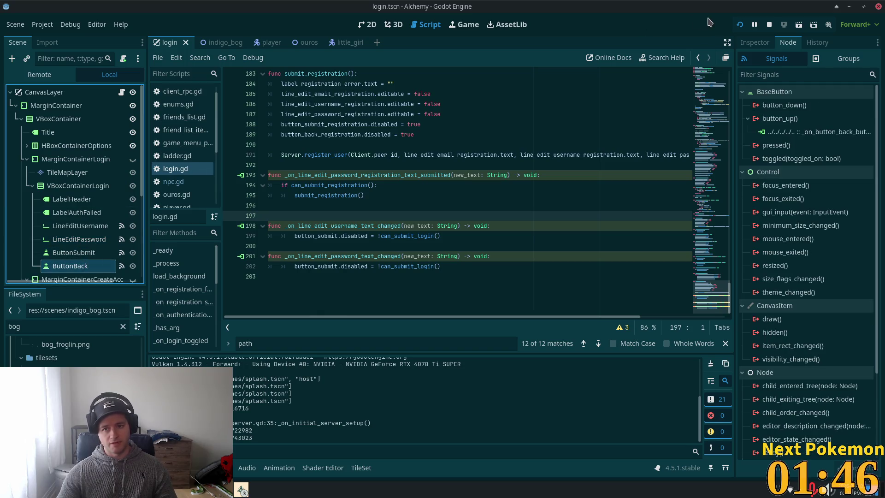
{"action": "key", "text": "ctrl+F1"}
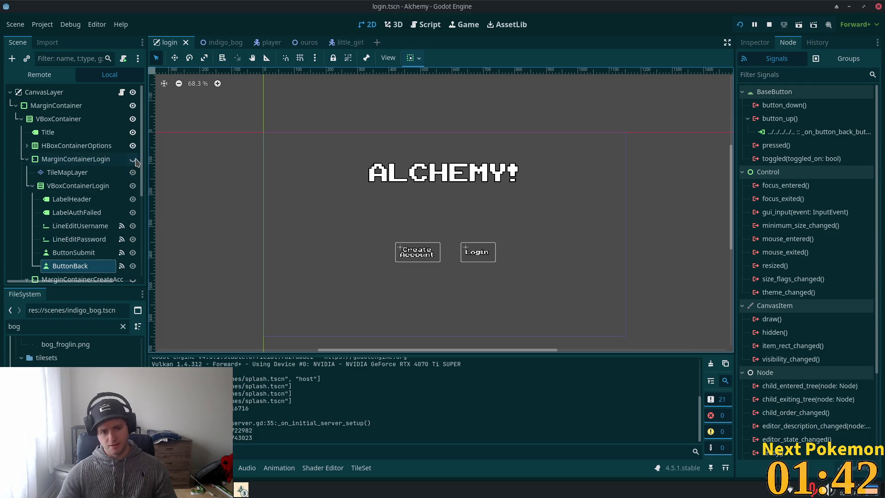
{"action": "left_click", "coordinate": [132, 146]}
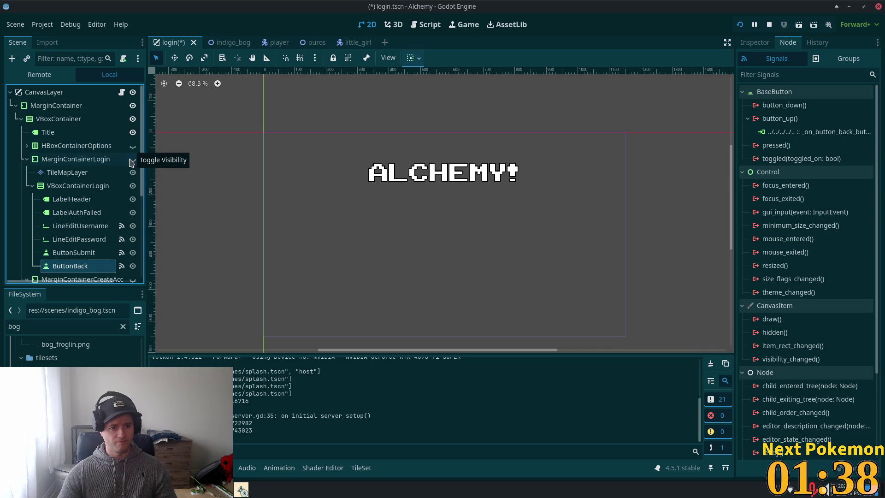
{"action": "left_click", "coordinate": [133, 159]}
{"action": "scroll", "coordinate": [458, 278], "scroll_direction": "up", "scroll_amount": 5}
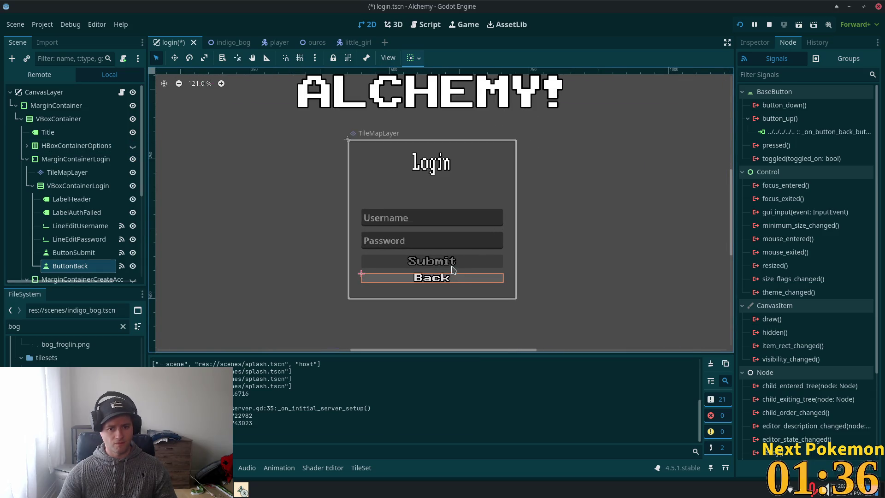
{"action": "scroll", "coordinate": [452, 268], "scroll_direction": "up", "scroll_amount": 5}
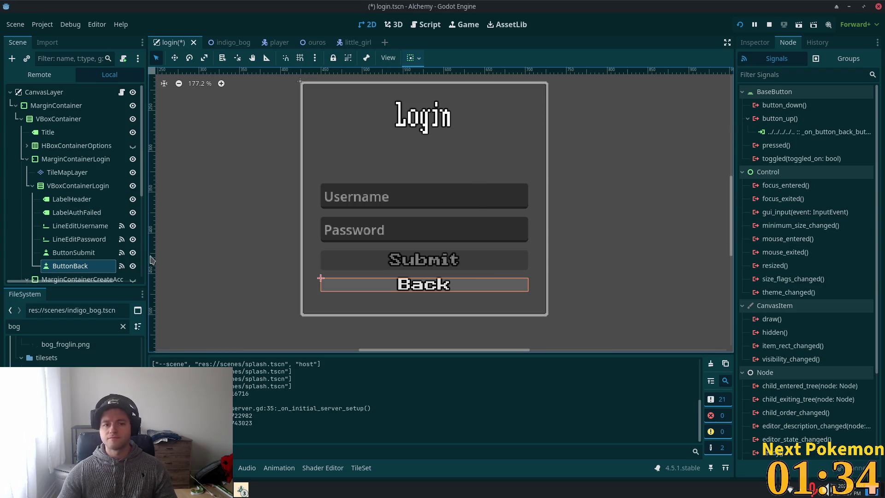
{"action": "left_click", "coordinate": [69, 253], "text": "ctrl"}
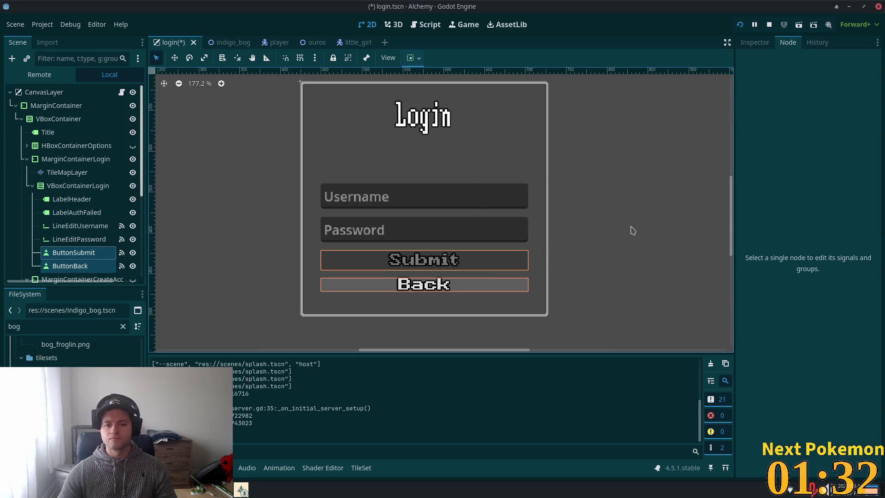
Step: Set Layout Custom Minimum Size y to 24 on both registration buttons and save login.tscn
{"action": "left_click", "coordinate": [755, 43]}
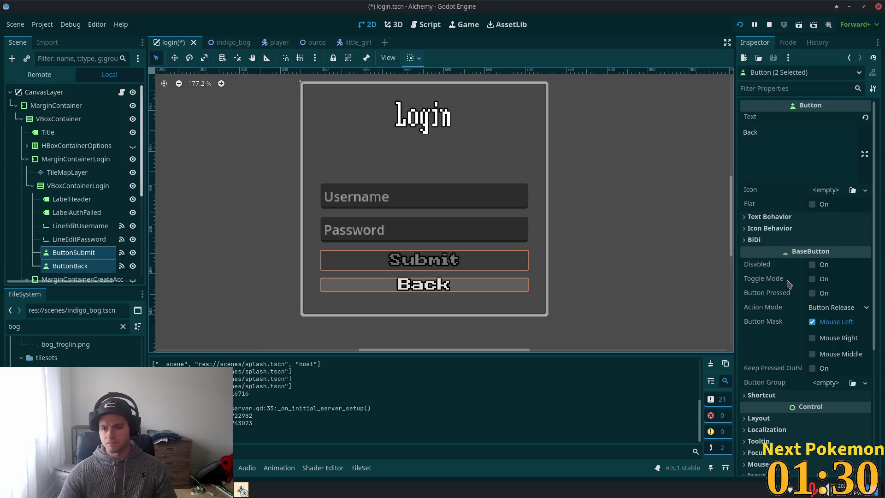
{"action": "scroll", "coordinate": [746, 277], "scroll_direction": "down", "scroll_amount": 5}
{"action": "left_click", "coordinate": [747, 278]}
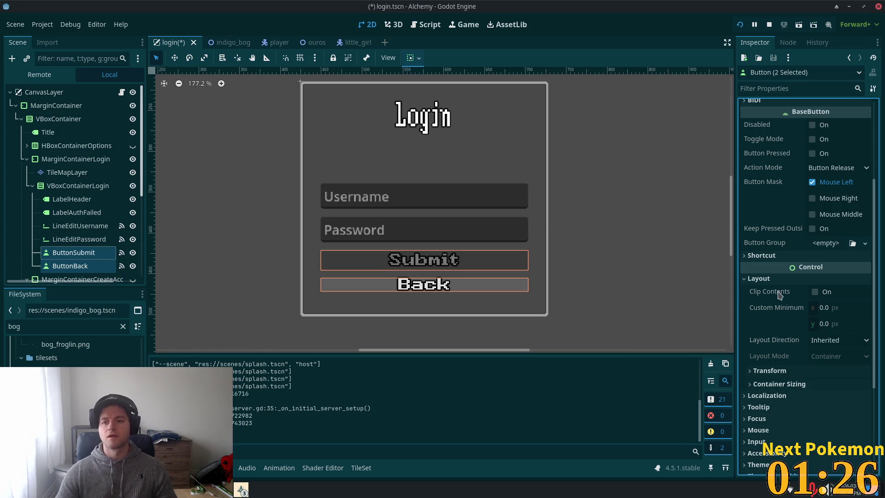
{"action": "scroll", "coordinate": [778, 315], "scroll_direction": "down", "scroll_amount": 5}
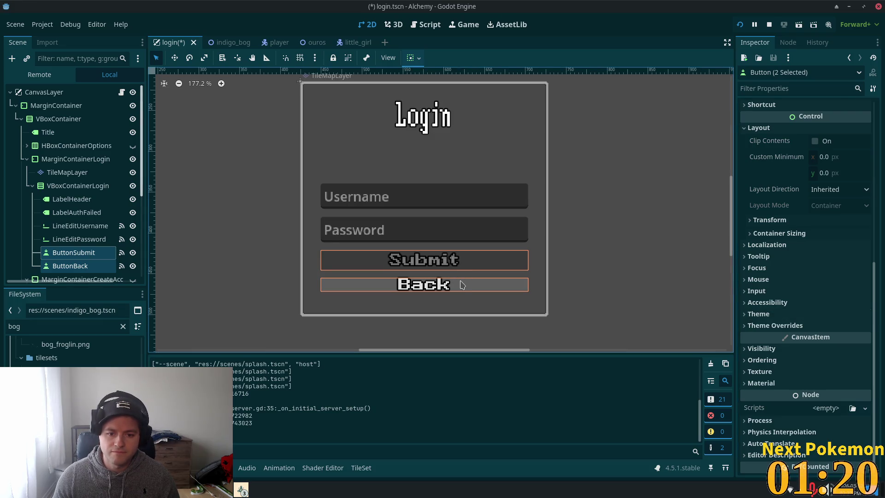
{"action": "scroll", "coordinate": [410, 258], "scroll_direction": "up", "scroll_amount": 5}
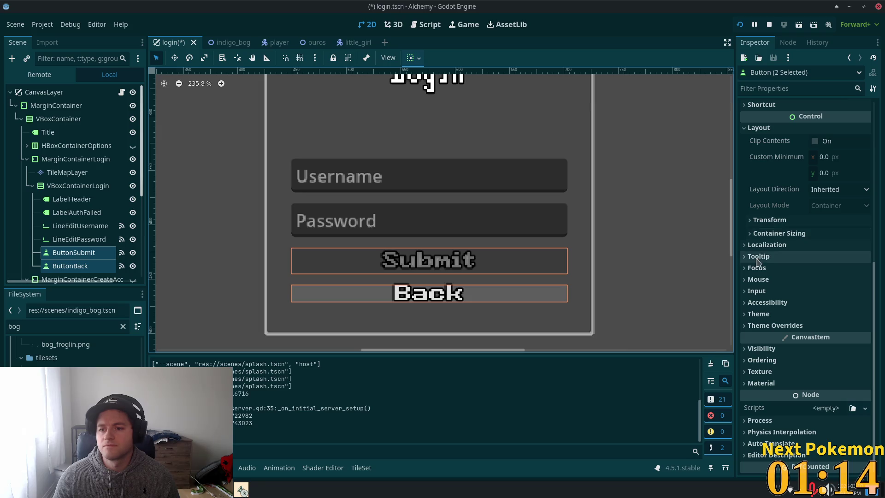
{"action": "left_click", "coordinate": [834, 175]}
{"action": "type", "text": "2"}
{"action": "key", "text": "Return"}
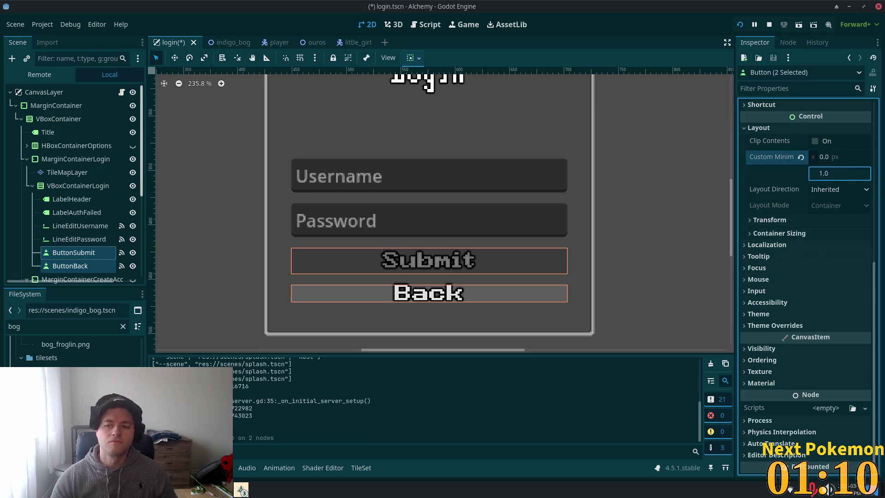
{"action": "type", "text": "2"}
{"action": "key", "text": "Return"}
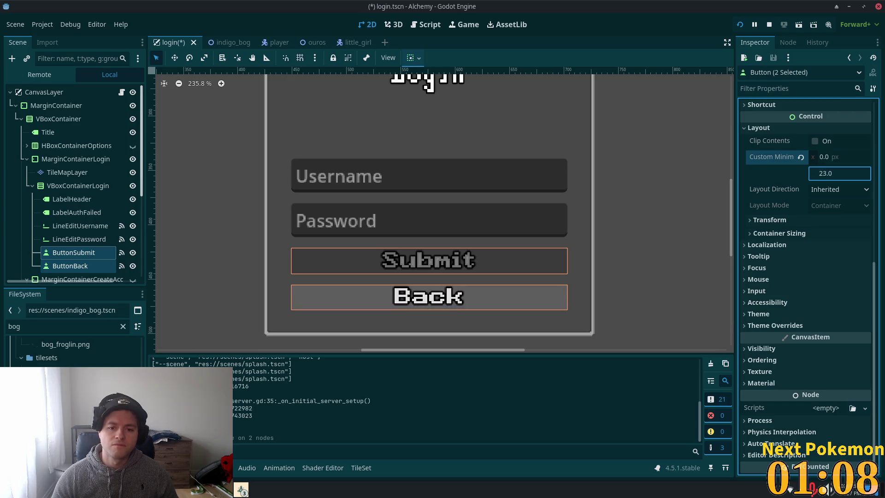
{"action": "key", "text": "Up"}
{"action": "key", "text": "Up"}
{"action": "key", "text": "Up"}
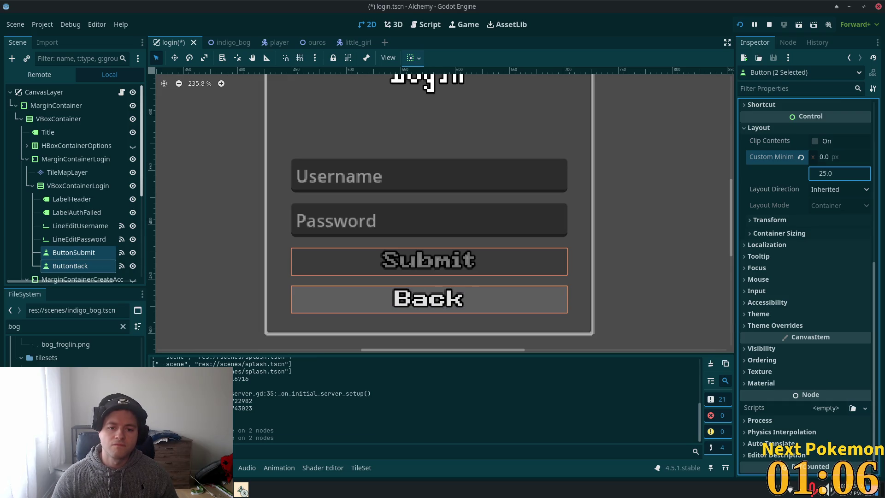
{"action": "key", "text": "Down"}
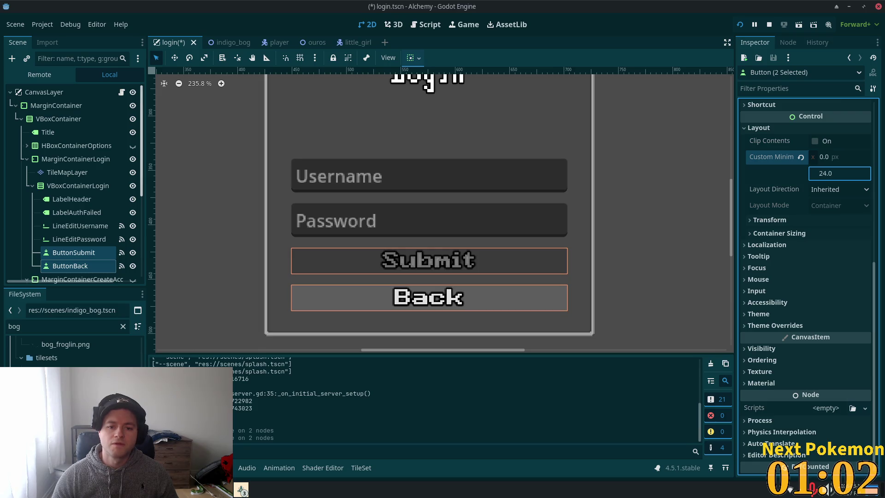
{"action": "key", "text": "Tab"}
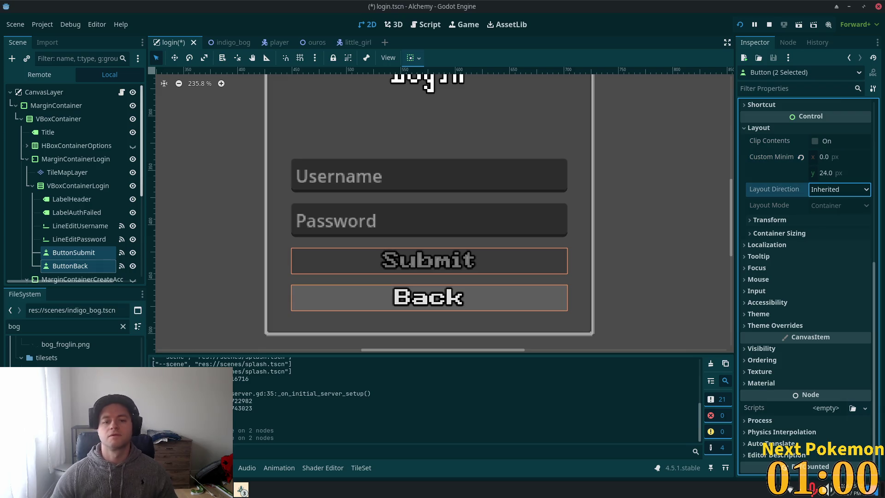
{"action": "key", "text": "ctrl+s"}
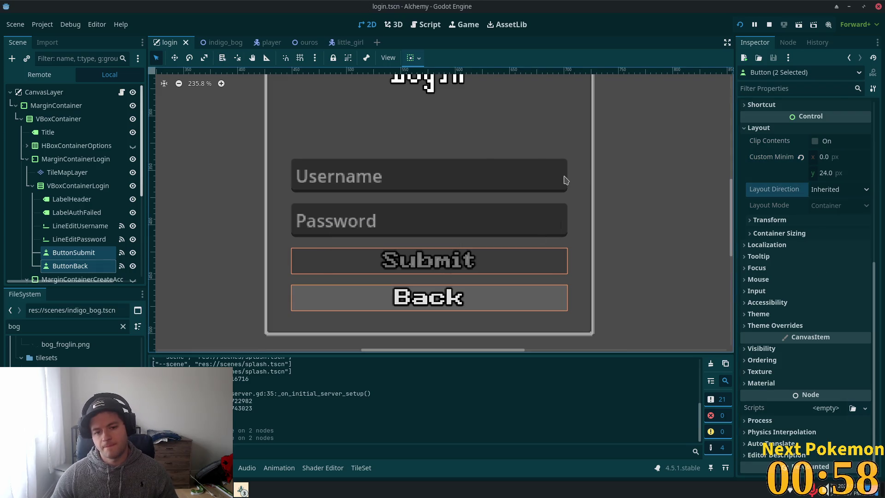
Step: Reselect the registration Submit button, re-enter minimum height 24, and run the project
{"action": "scroll", "coordinate": [72, 199], "scroll_direction": "down", "scroll_amount": 2}
{"action": "scroll", "coordinate": [71, 199], "scroll_direction": "down", "scroll_amount": 2}
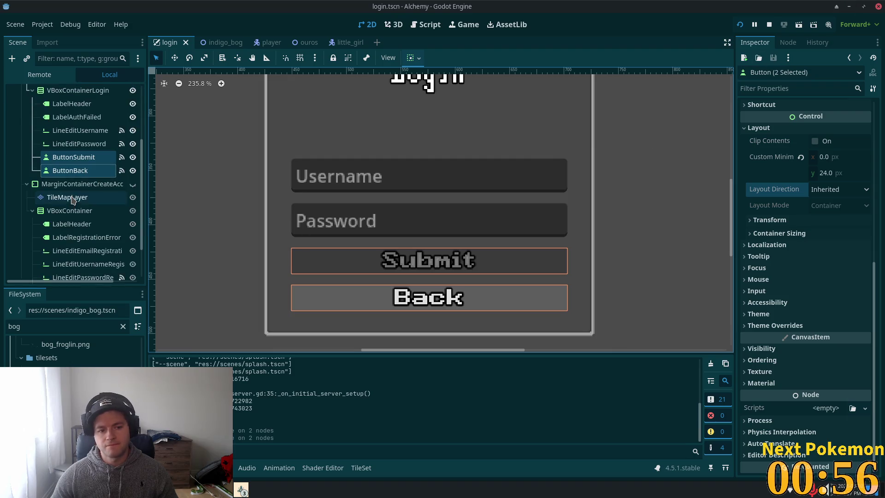
{"action": "left_click", "coordinate": [836, 174]}
{"action": "scroll", "coordinate": [74, 221], "scroll_direction": "down", "scroll_amount": 2}
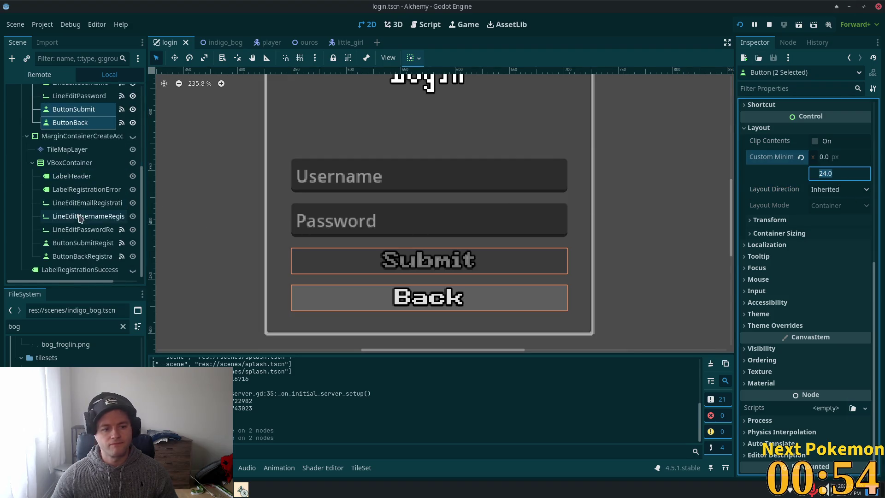
{"action": "left_click", "coordinate": [72, 243]}
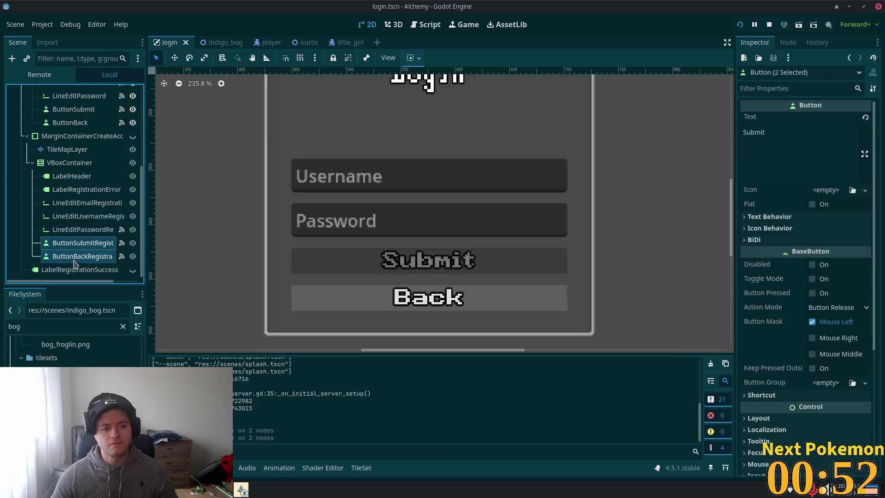
{"action": "scroll", "coordinate": [825, 277], "scroll_direction": "down", "scroll_amount": 2}
{"action": "scroll", "coordinate": [826, 277], "scroll_direction": "down", "scroll_amount": 5}
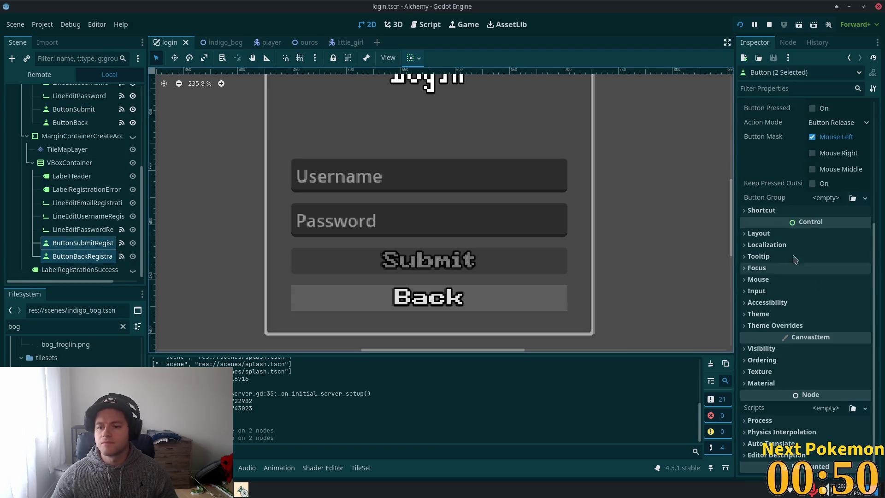
{"action": "left_click", "coordinate": [758, 233]}
{"action": "left_click", "coordinate": [843, 280]}
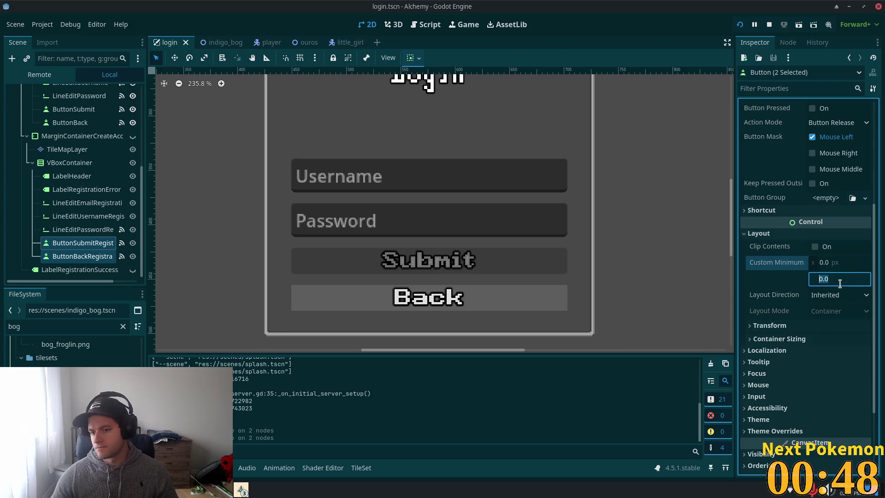
{"action": "type", "text": "24"}
{"action": "key", "text": "Tab"}
{"action": "left_click", "coordinate": [740, 24]}
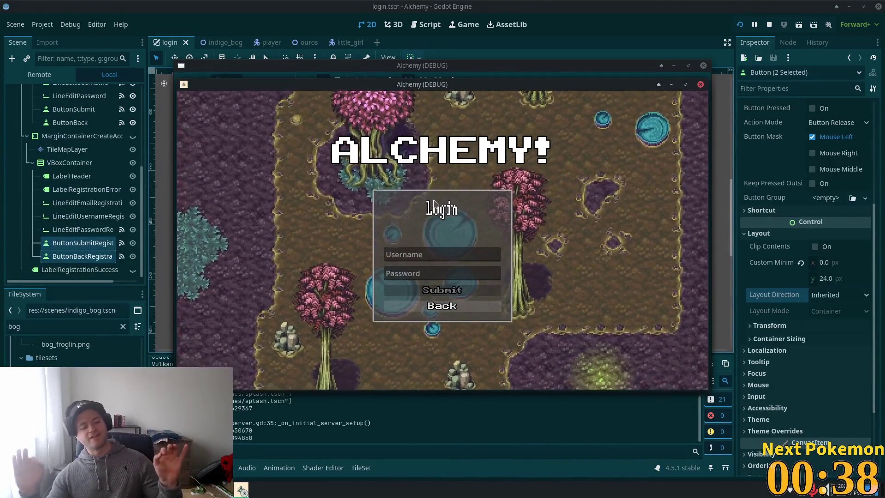
Step: Fill the Username and Password fields, then empty the password to watch Submit enable and disable
{"action": "left_click", "coordinate": [437, 259]}
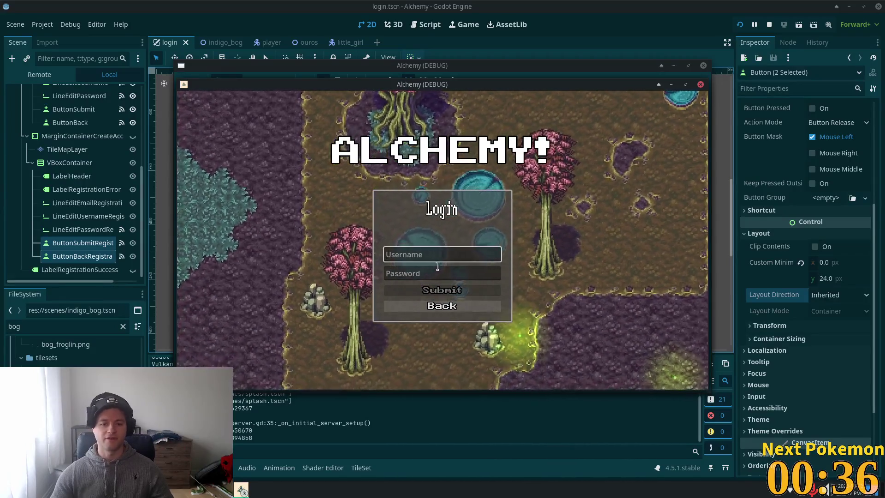
{"action": "left_click", "coordinate": [431, 273]}
{"action": "type", "text": "asdf"}
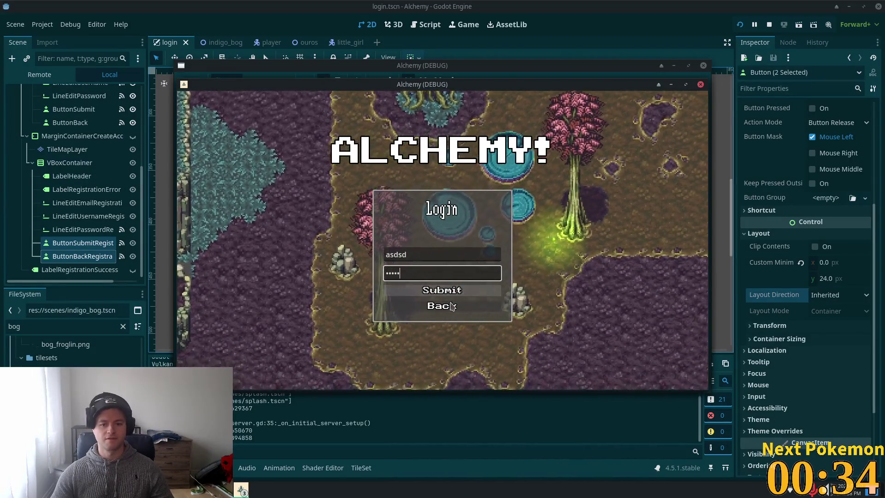
{"action": "key", "text": "BackSpace"}
{"action": "key", "text": "BackSpace"}
{"action": "type", "text": "a"}
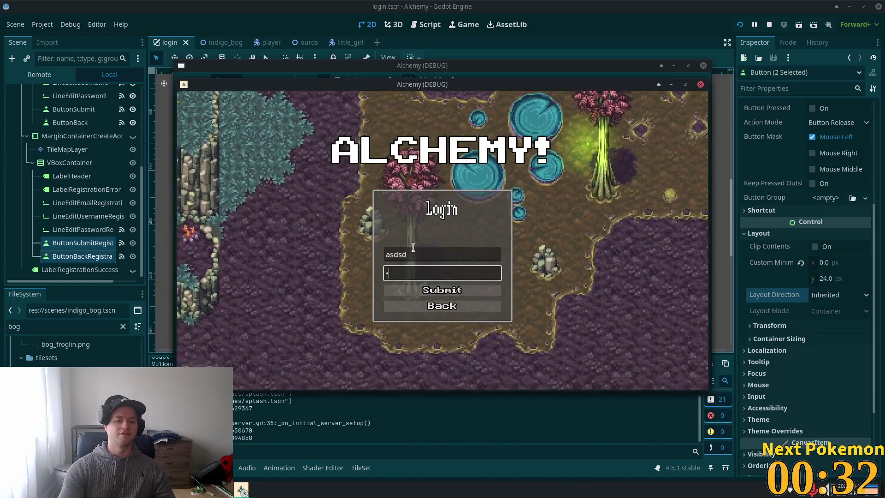
{"action": "key", "text": "BackSpace"}
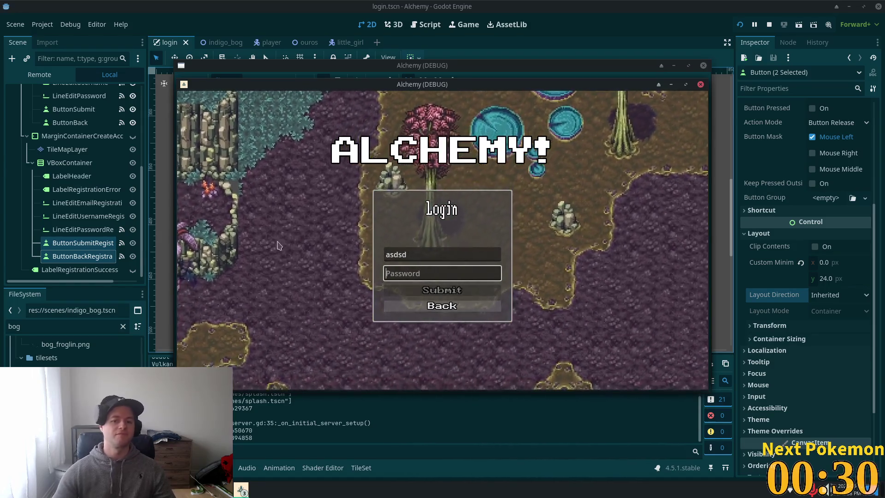
{"action": "left_click", "coordinate": [412, 310]}
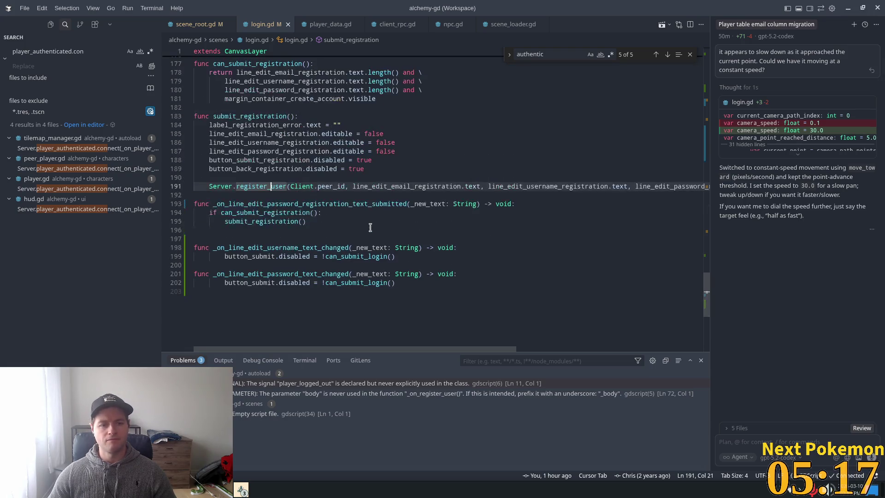
Step: Accept the suggestion making the create-account handler call grab_focus() on the email field
{"action": "scroll", "coordinate": [397, 241], "scroll_direction": "up", "scroll_amount": 2}
{"action": "scroll", "coordinate": [358, 238], "scroll_direction": "up", "scroll_amount": 2}
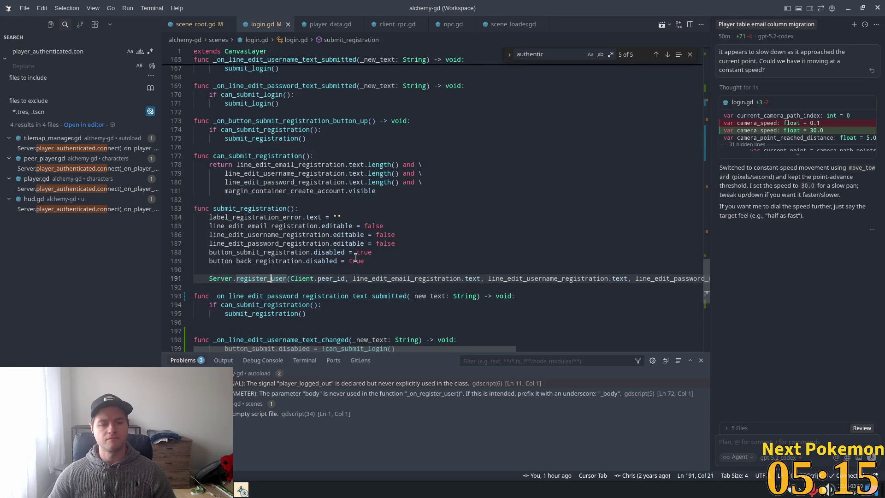
{"action": "scroll", "coordinate": [295, 242], "scroll_direction": "up", "scroll_amount": 7}
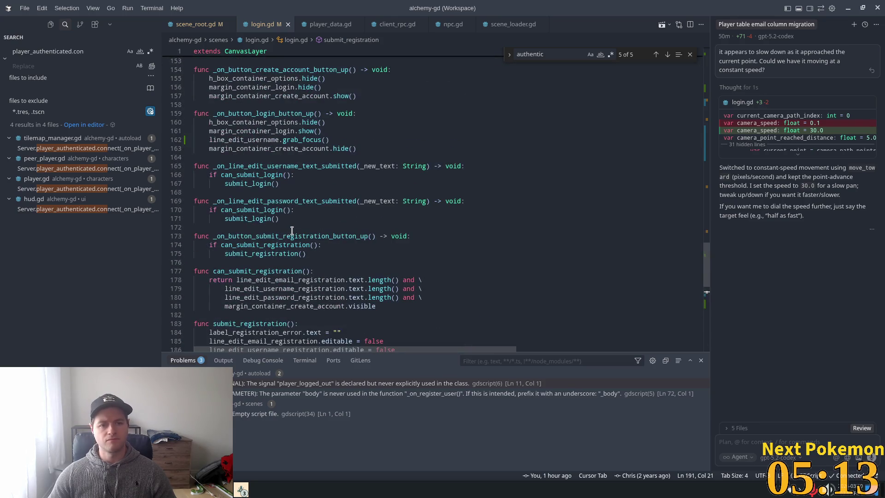
{"action": "scroll", "coordinate": [292, 230], "scroll_direction": "up", "scroll_amount": 1}
{"action": "left_click", "coordinate": [256, 171]}
{"action": "scroll", "coordinate": [386, 234], "scroll_direction": "up", "scroll_amount": 3}
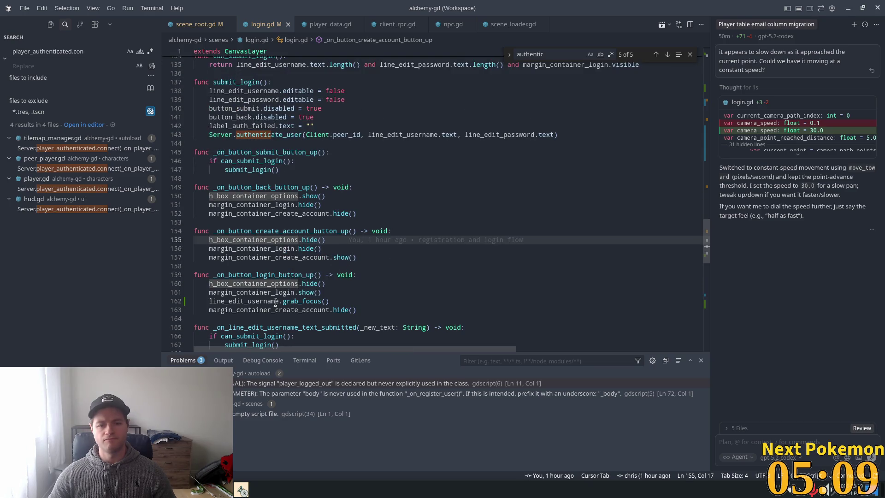
{"action": "double_click", "coordinate": [259, 302]}
{"action": "left_click", "coordinate": [344, 251]}
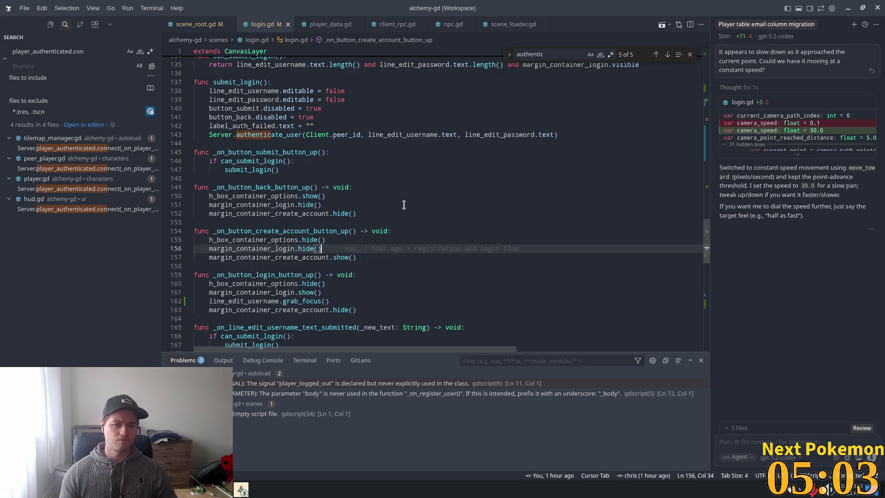
{"action": "left_click", "coordinate": [374, 254]}
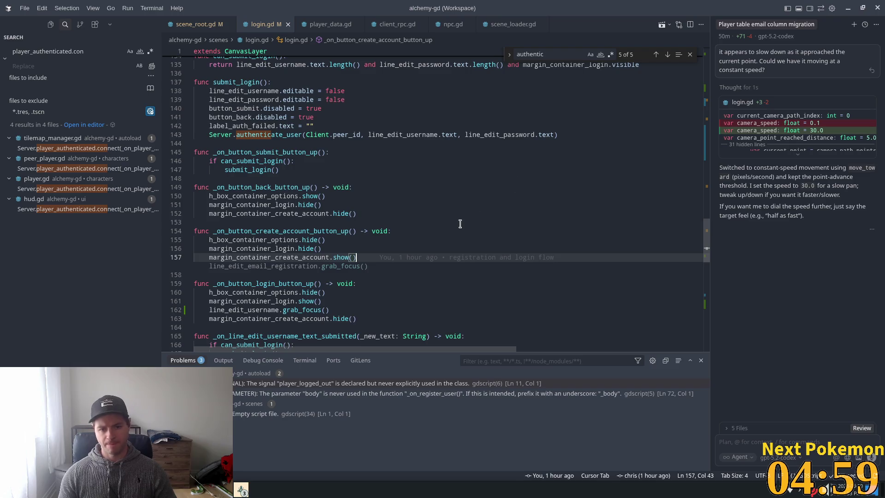
{"action": "key", "text": "Tab"}
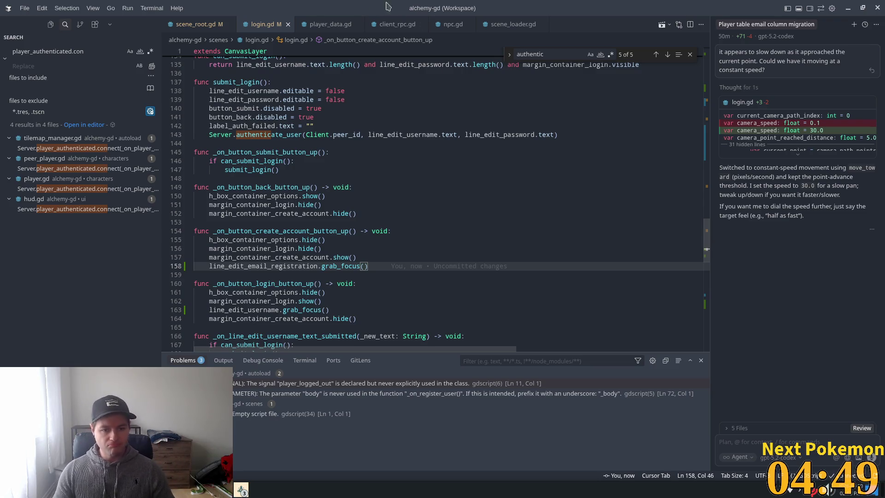
Step: Add a username field grab_focus() to _on_authentication_failed via a Cursor Tab suggestion
{"action": "scroll", "coordinate": [280, 142], "scroll_direction": "up", "scroll_amount": 3}
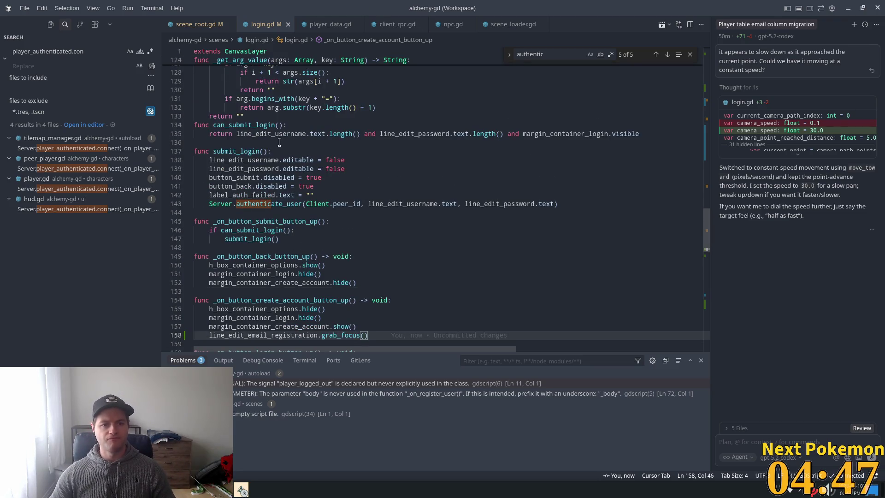
{"action": "scroll", "coordinate": [319, 234], "scroll_direction": "up", "scroll_amount": 2}
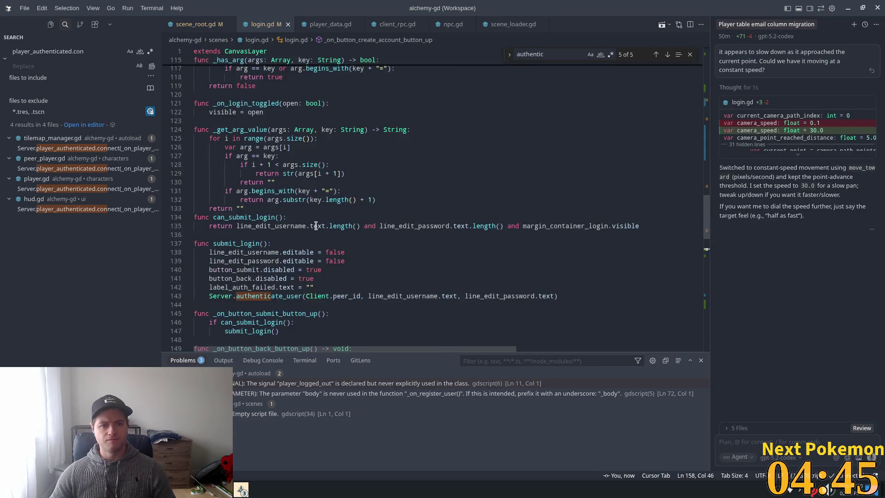
{"action": "scroll", "coordinate": [317, 226], "scroll_direction": "down", "scroll_amount": 10}
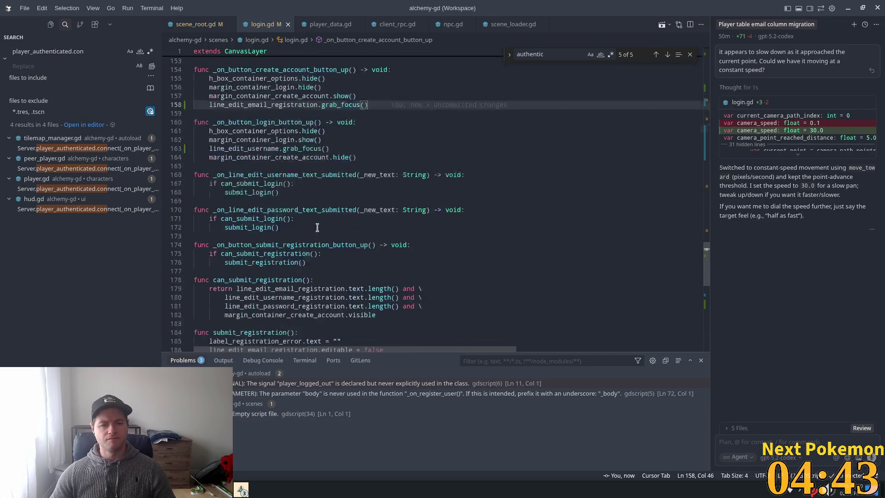
{"action": "scroll", "coordinate": [317, 227], "scroll_direction": "down", "scroll_amount": 3}
{"action": "scroll", "coordinate": [317, 228], "scroll_direction": "down", "scroll_amount": 5}
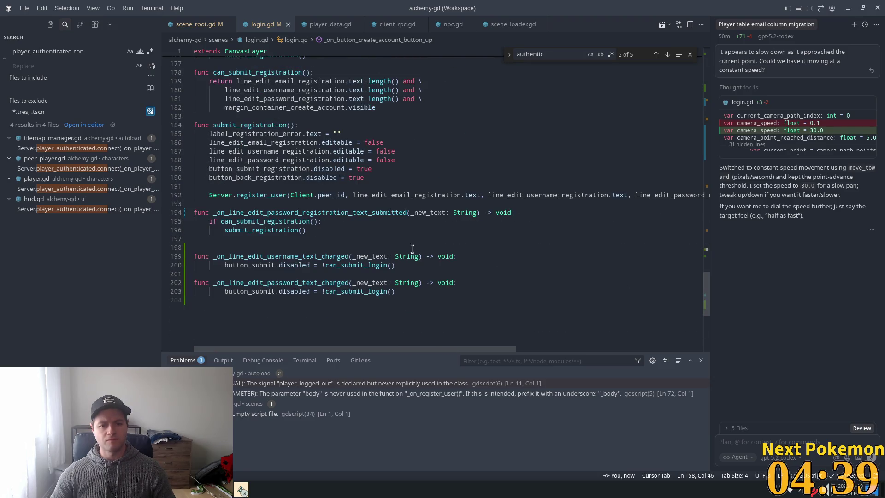
{"action": "scroll", "coordinate": [360, 250], "scroll_direction": "up", "scroll_amount": 10}
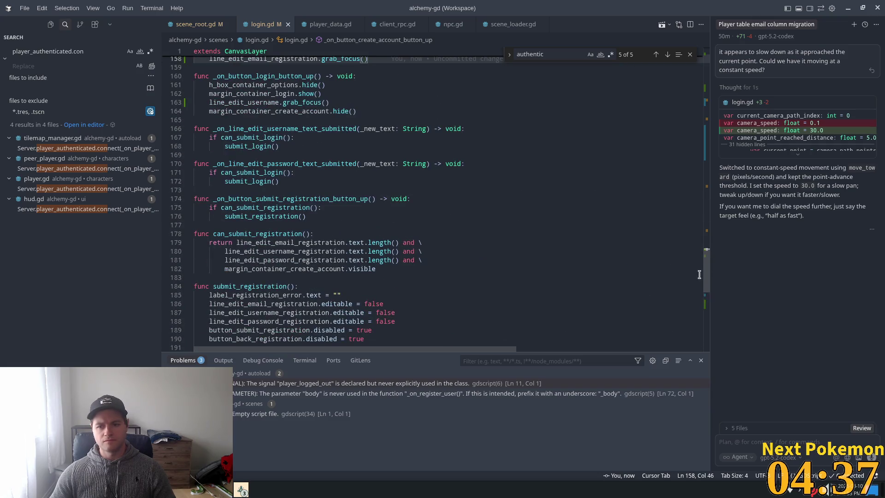
{"action": "mouse_move", "coordinate": [706, 257]}
{"action": "left_mouse_down"}
{"action": "mouse_move", "coordinate": [733, 166]}
{"action": "mouse_move", "coordinate": [736, 177]}
{"action": "left_mouse_up"}
{"action": "scroll", "coordinate": [337, 272], "scroll_direction": "down", "scroll_amount": 2}
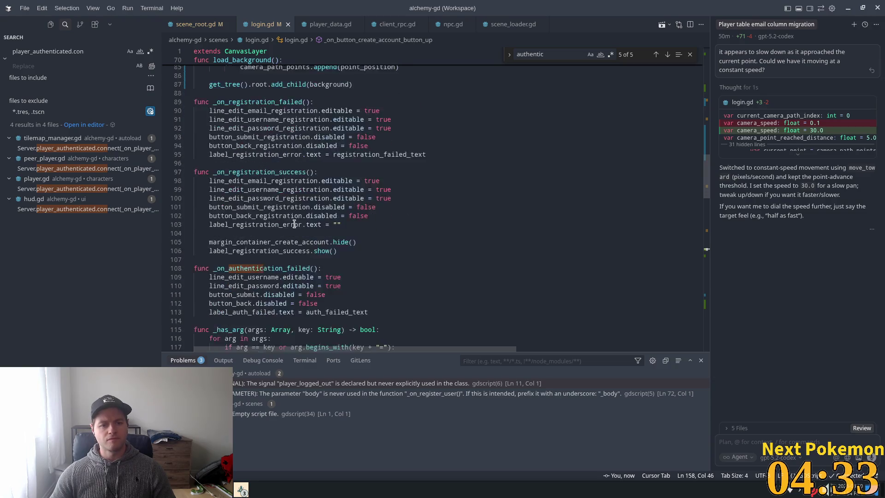
{"action": "left_click", "coordinate": [337, 272]}
{"action": "left_click", "coordinate": [348, 289]}
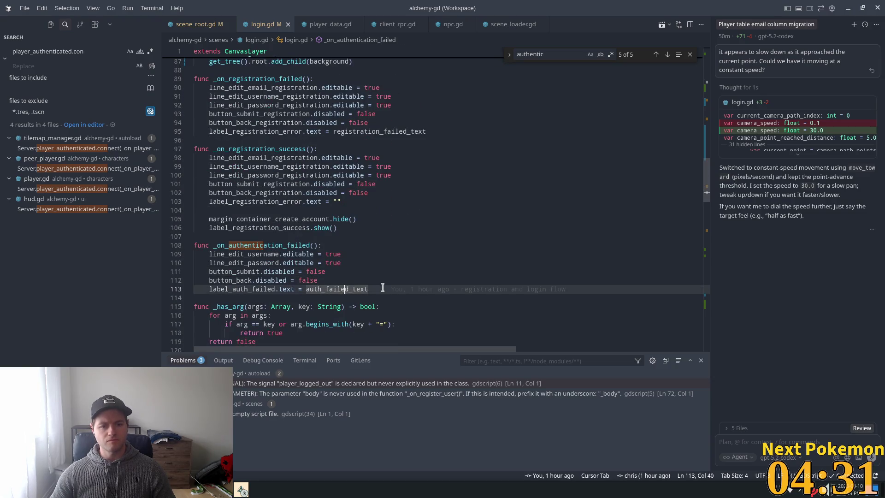
{"action": "key", "text": "Return"}
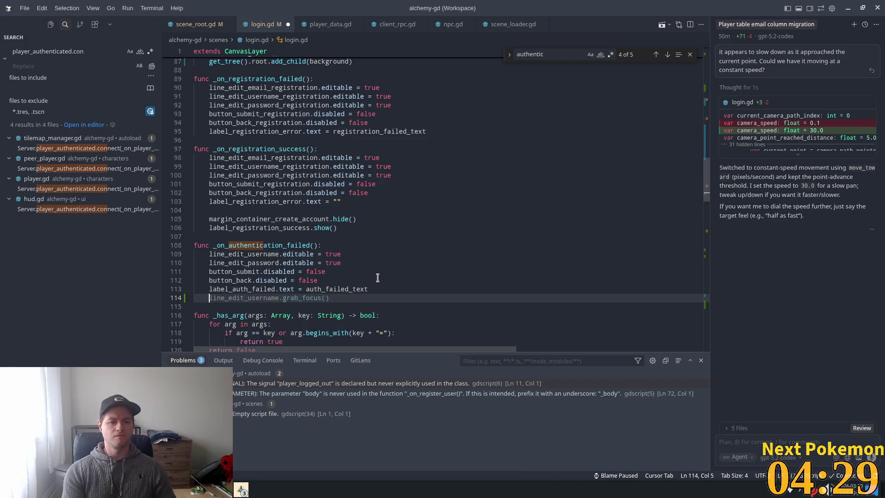
{"action": "key", "text": "Tab"}
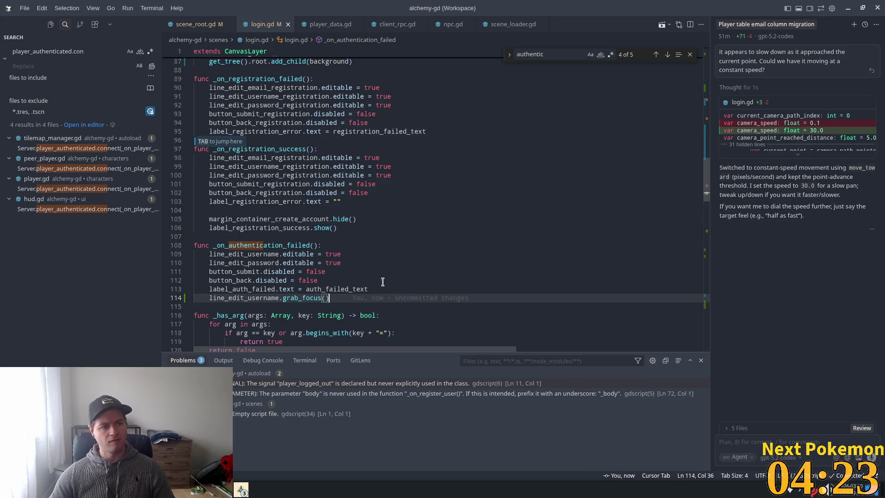
Step: Accept refocusing the email field in the registration-failed handler, then return to Godot
{"action": "scroll", "coordinate": [466, 222], "scroll_direction": "down", "scroll_amount": 4}
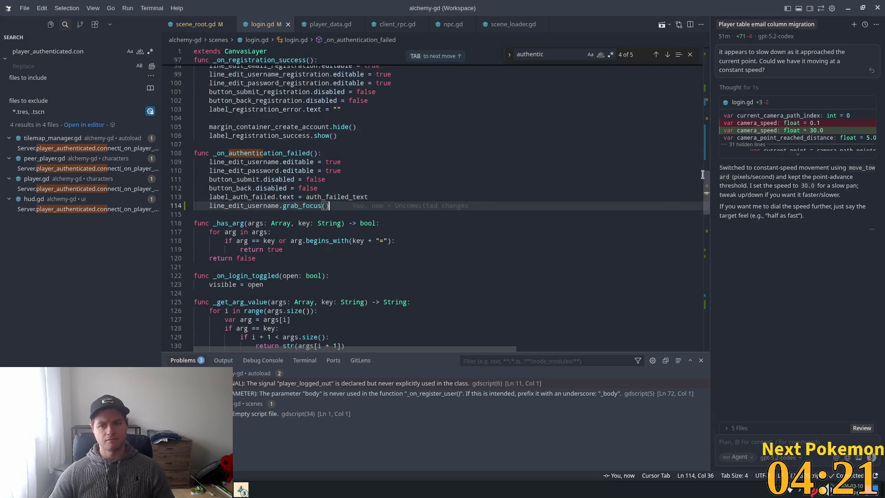
{"action": "mouse_move", "coordinate": [709, 191]}
{"action": "left_mouse_down"}
{"action": "mouse_move", "coordinate": [714, 278]}
{"action": "mouse_move", "coordinate": [743, 162]}
{"action": "left_mouse_up"}
{"action": "left_click", "coordinate": [432, 231]}
{"action": "left_click", "coordinate": [435, 236]}
{"action": "key", "text": "Tab"}
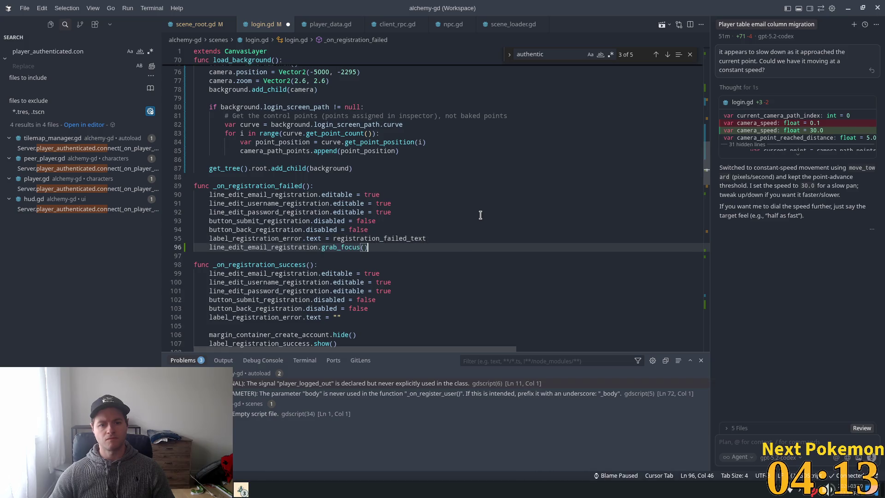
{"action": "key", "text": "alt+Tab"}
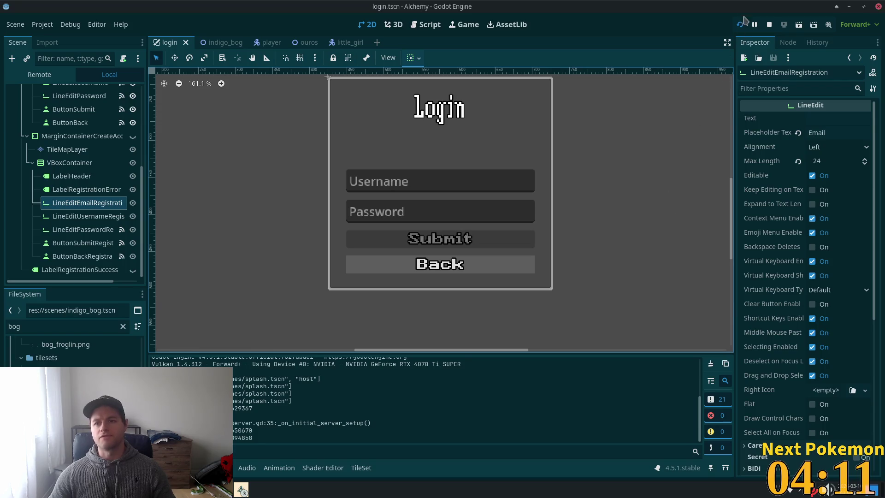
{"action": "left_click", "coordinate": [740, 25]}
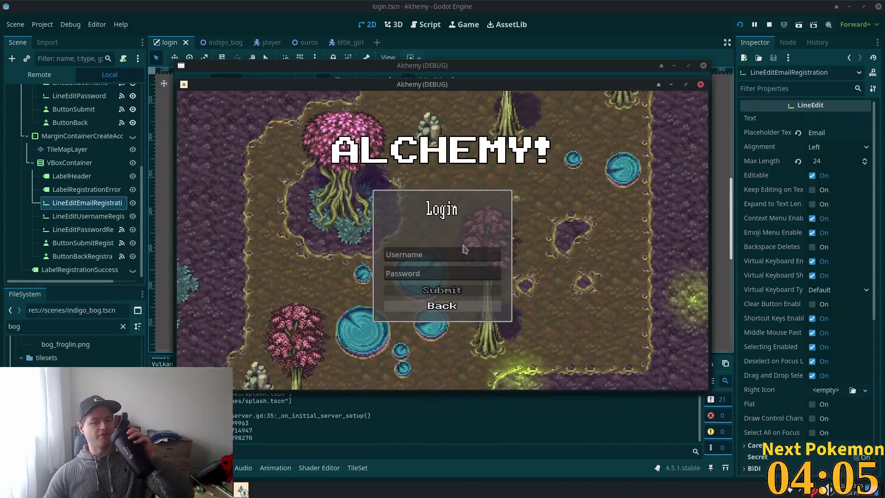
{"action": "left_click", "coordinate": [740, 25]}
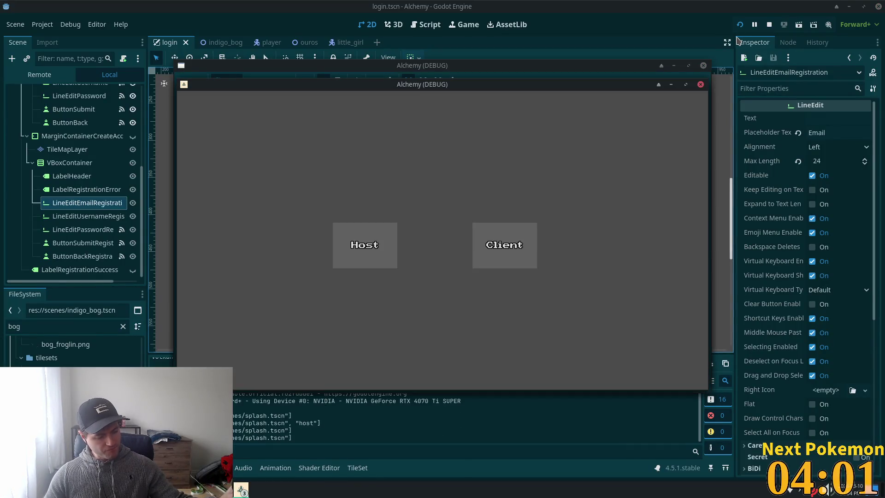
{"action": "left_click", "coordinate": [506, 258]}
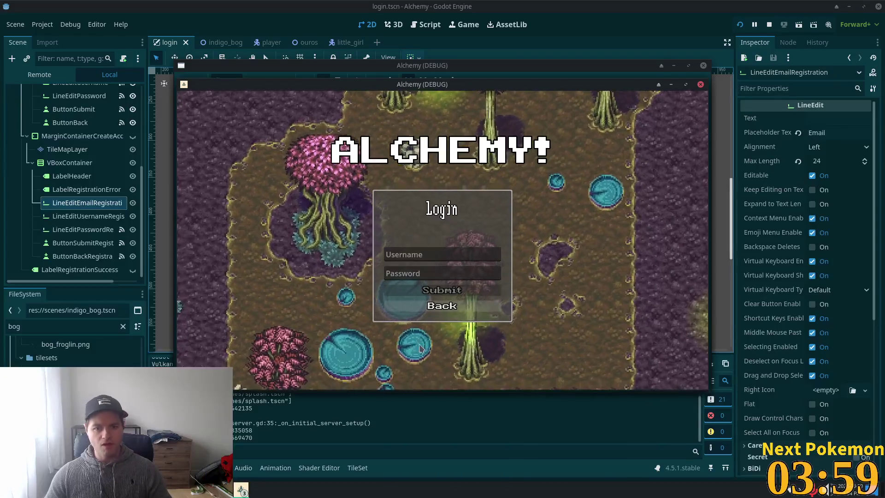
{"action": "left_click", "coordinate": [769, 25]}
{"action": "scroll", "coordinate": [119, 92], "scroll_direction": "up", "scroll_amount": 5}
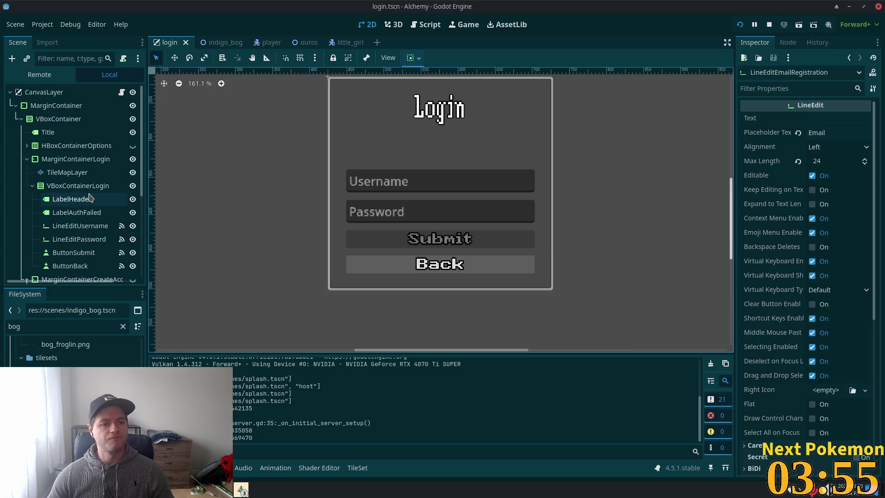
Step: Show HBoxContainerOptions, hide MarginContainerLogin, save login.tscn, collapse the containers, and run the game
{"action": "left_click", "coordinate": [133, 146]}
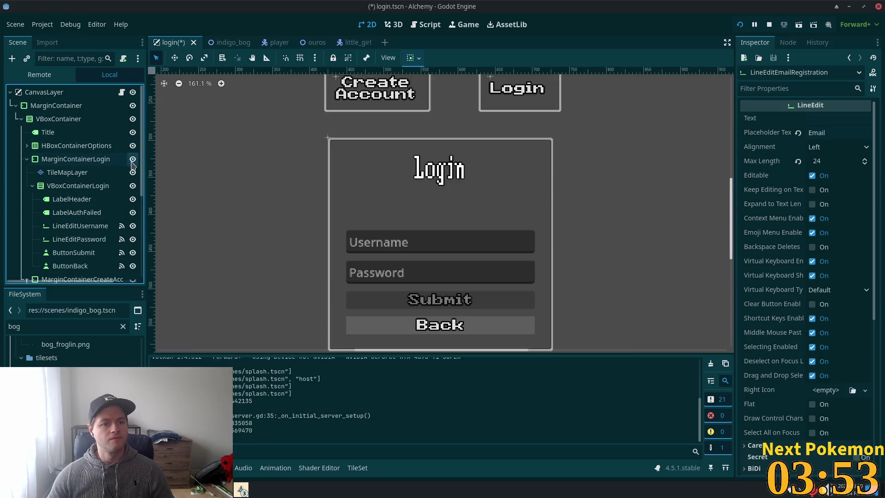
{"action": "left_click", "coordinate": [133, 159]}
{"action": "left_click", "coordinate": [27, 159]}
{"action": "key", "text": "ctrl+s"}
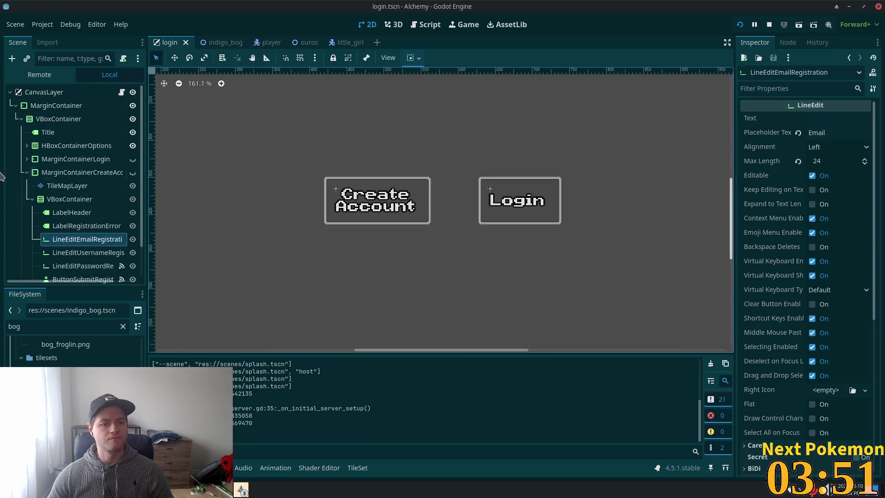
{"action": "left_click", "coordinate": [27, 173]}
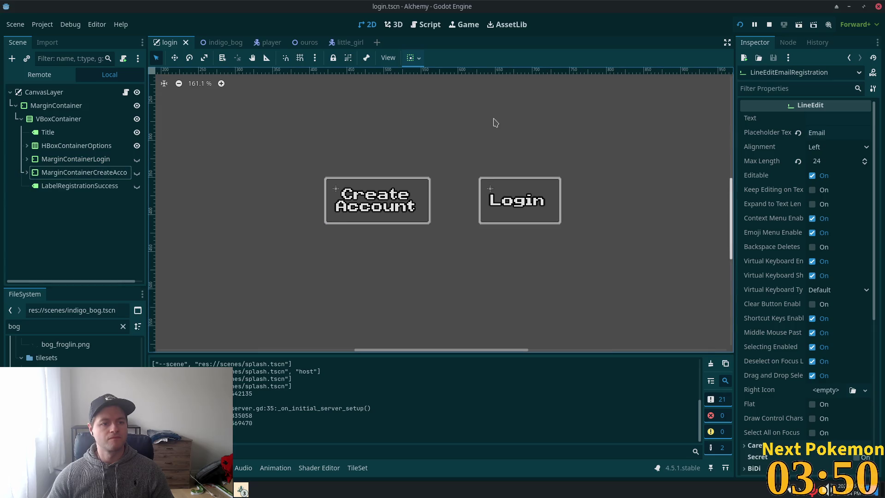
{"action": "left_click", "coordinate": [740, 24]}
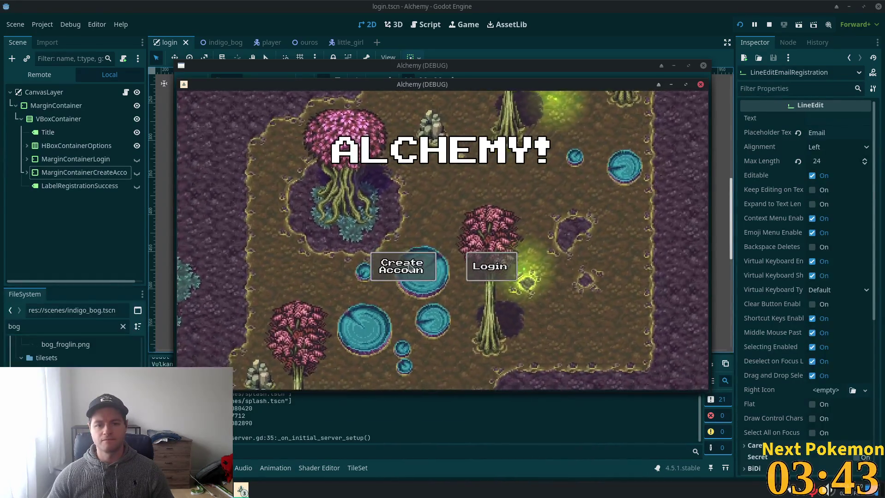
Step: Attempt a test login, go back, then fill and submit the Create Account form
{"action": "left_click", "coordinate": [438, 326]}
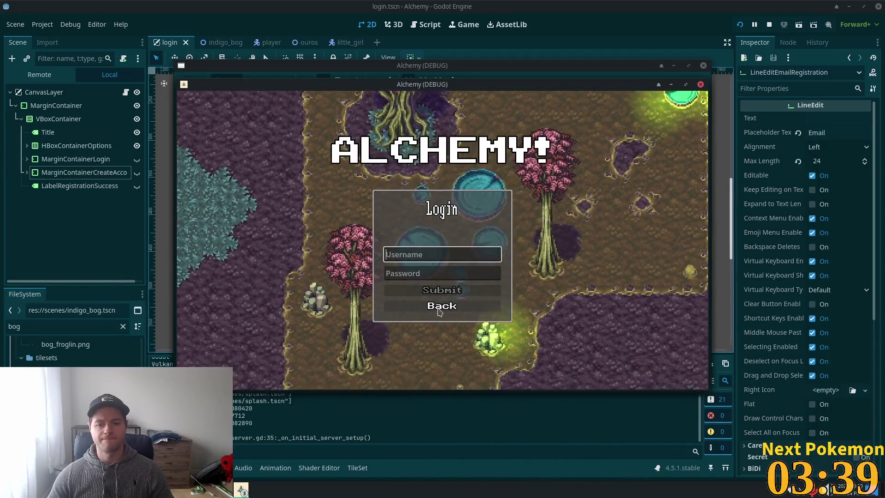
{"action": "type", "text": "asdas"}
{"action": "type", "text": "asd"}
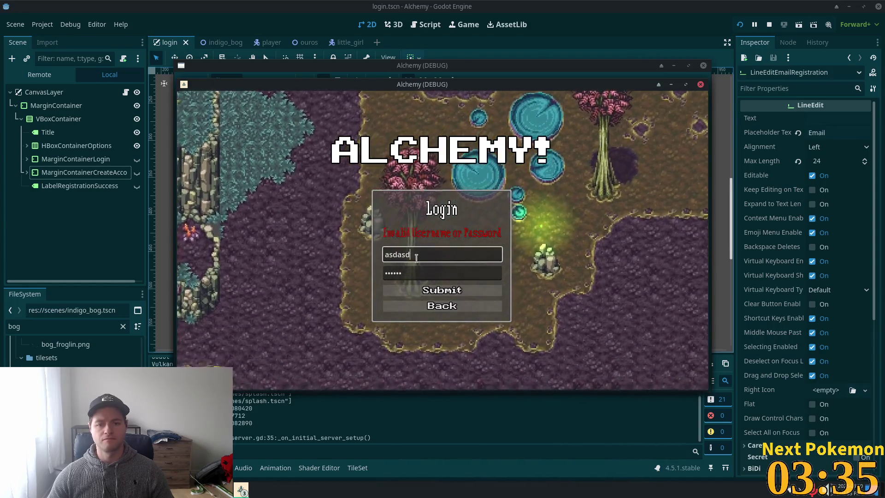
{"action": "left_click", "coordinate": [441, 308]}
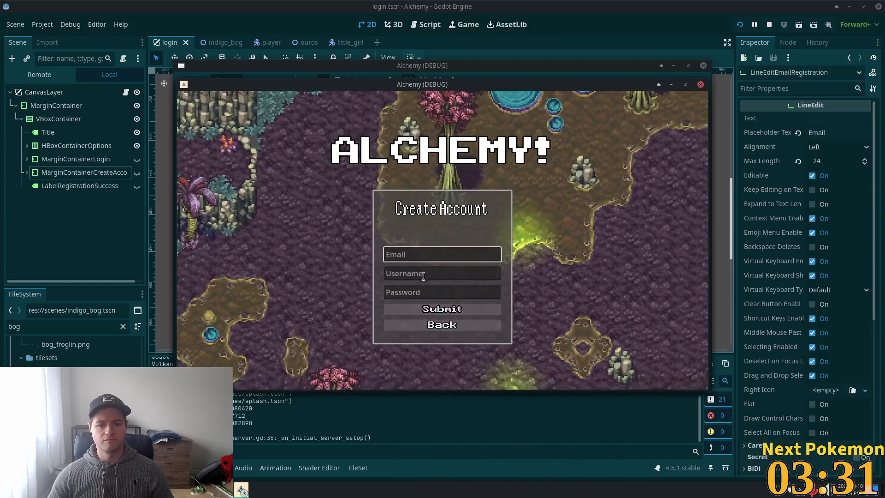
{"action": "key", "text": "Tab"}
{"action": "type", "text": "as"}
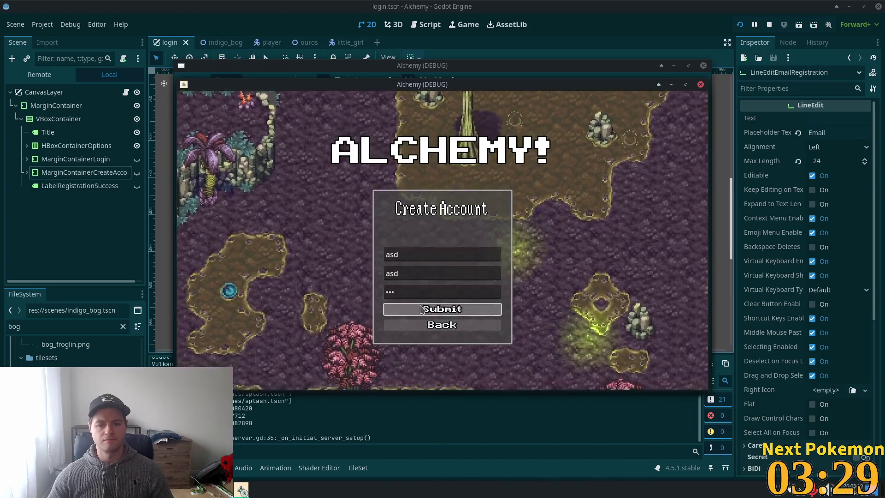
{"action": "left_click", "coordinate": [417, 309]}
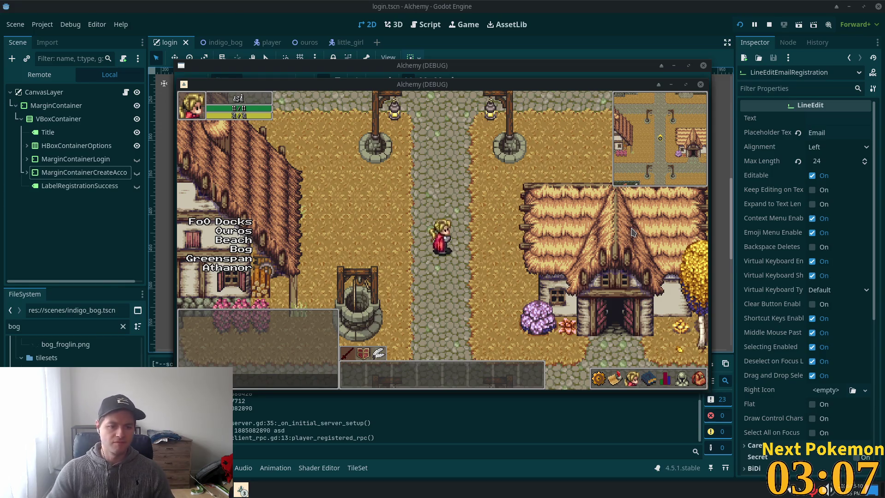
Step: Walk the character north, back and forth over the bridge, east through town, then relaunch with F5
{"action": "key", "text": "Up"}
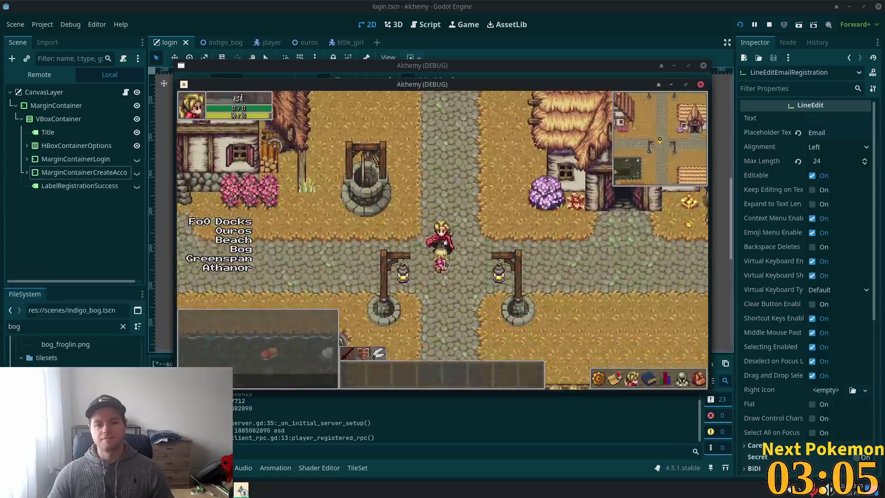
{"action": "key", "text": "Up"}
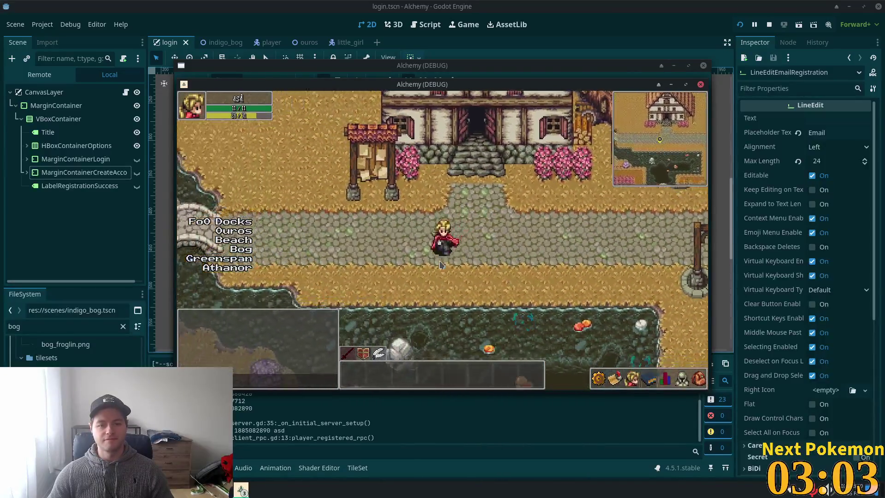
{"action": "key", "text": "Left"}
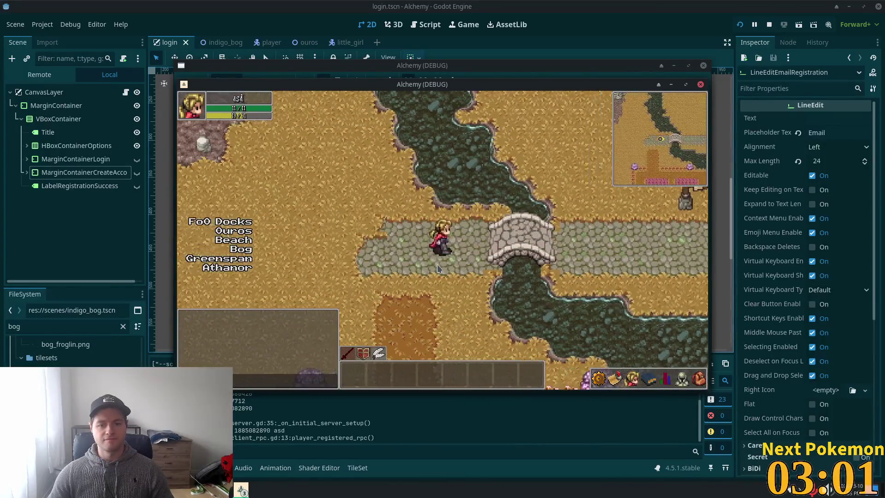
{"action": "key", "text": "Right"}
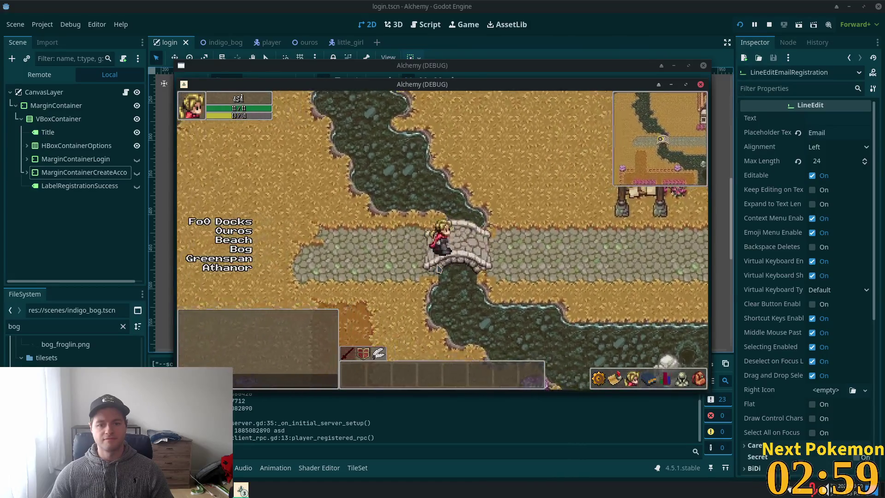
{"action": "key", "text": "Left"}
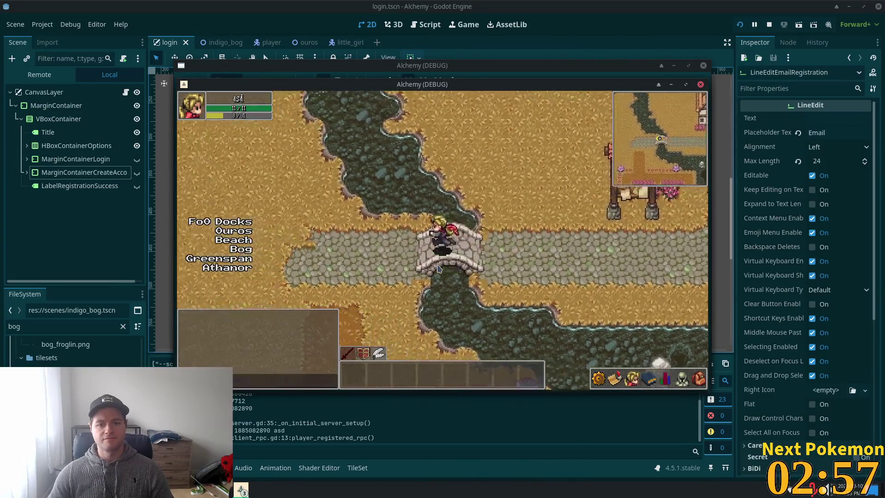
{"action": "key", "text": "Left"}
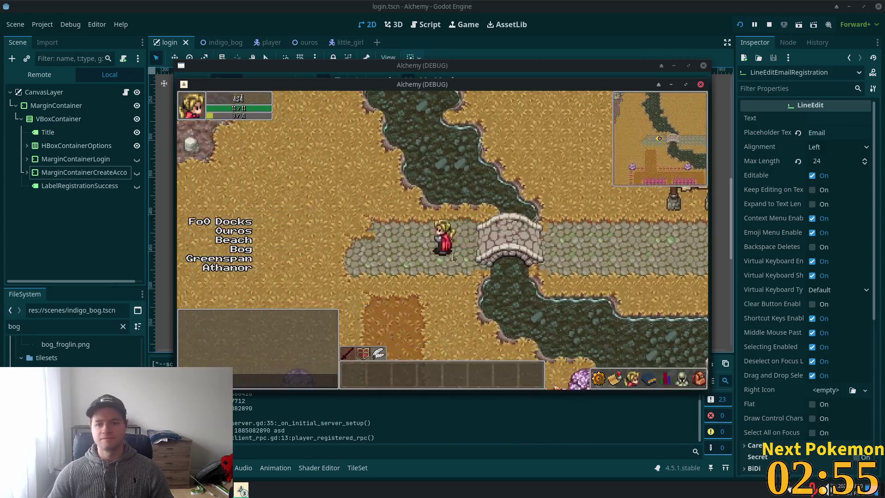
{"action": "key", "text": "Right"}
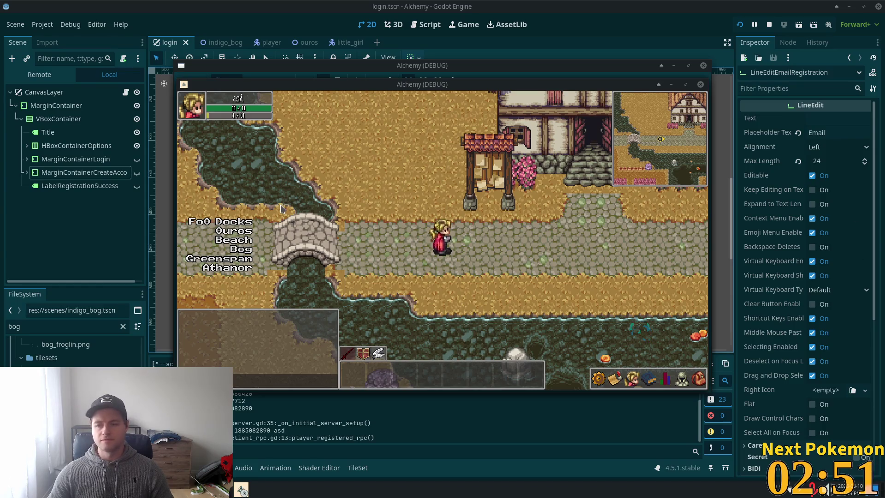
{"action": "key", "text": "Right"}
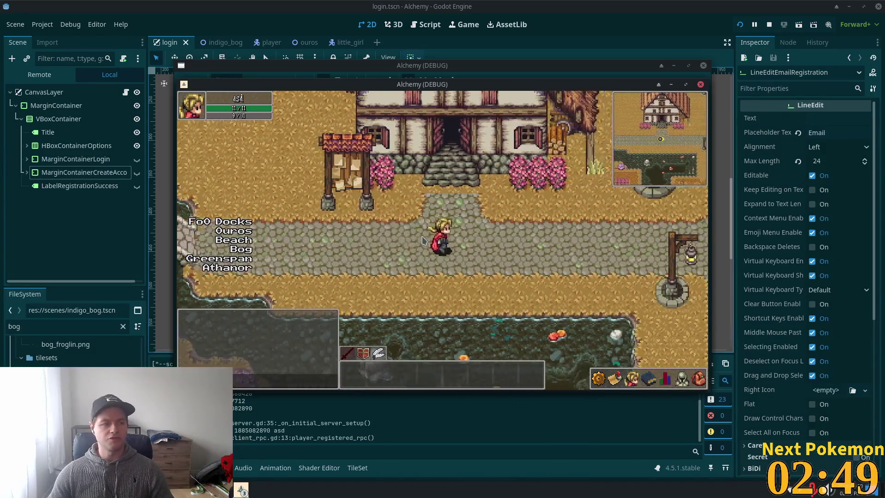
{"action": "key", "text": "Right"}
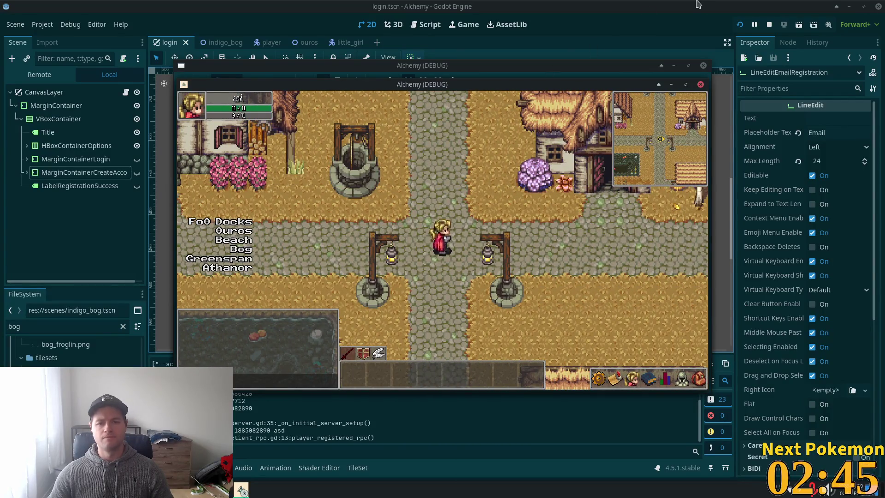
{"action": "left_click", "coordinate": [769, 24]}
{"action": "key", "text": "F5"}
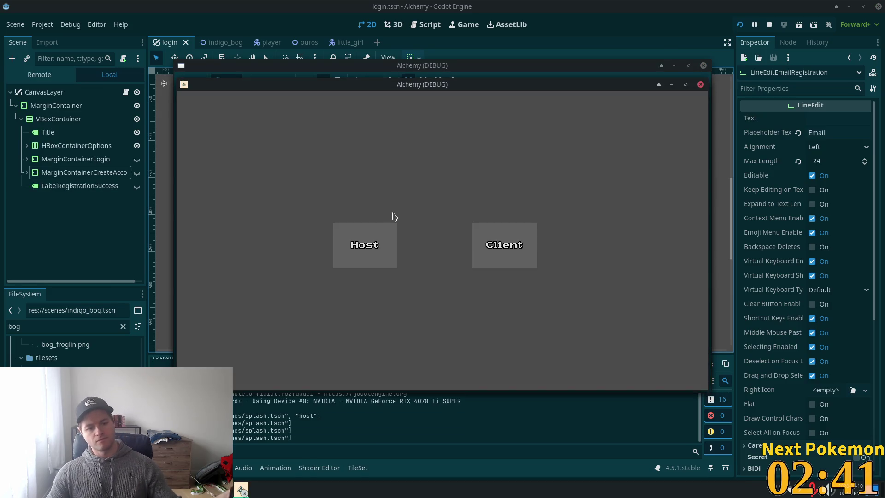
Step: Host a session, open the login form, and leave it back to the options menu
{"action": "left_click", "coordinate": [392, 225]}
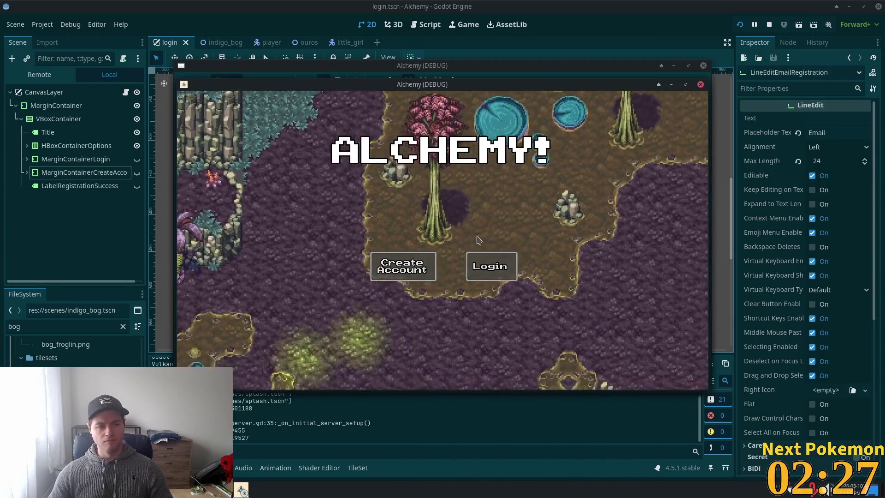
{"action": "left_click", "coordinate": [476, 262]}
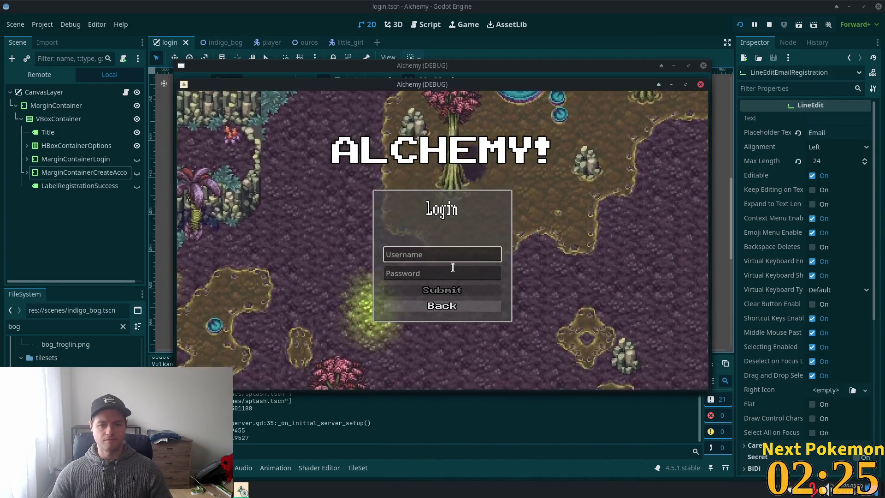
{"action": "left_click", "coordinate": [451, 272]}
{"action": "left_click", "coordinate": [451, 272]}
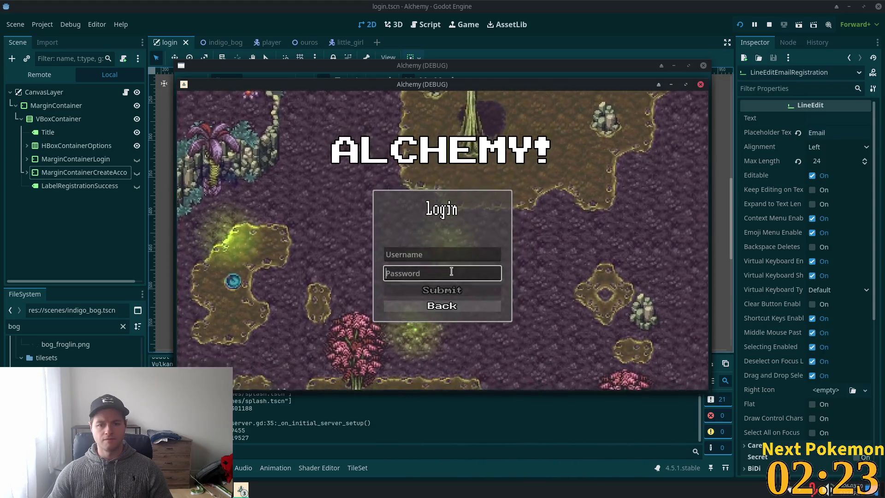
{"action": "key", "text": "Tab"}
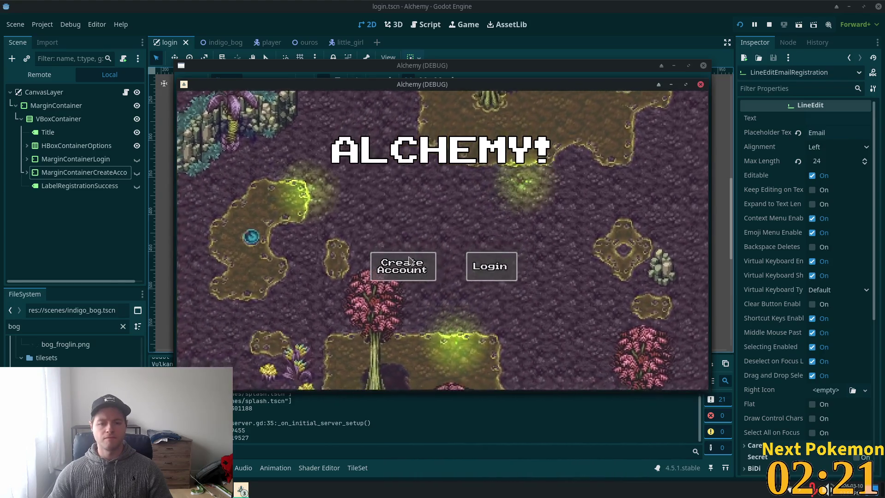
Step: Fill the Create Account Email, Username and Password fields, stop the game, and switch to Cursor
{"action": "left_click", "coordinate": [414, 263]}
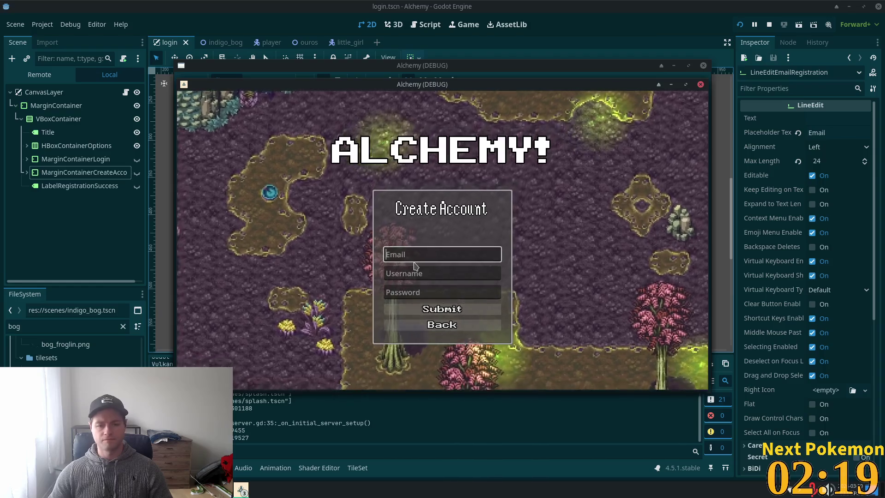
{"action": "type", "text": "qwe"}
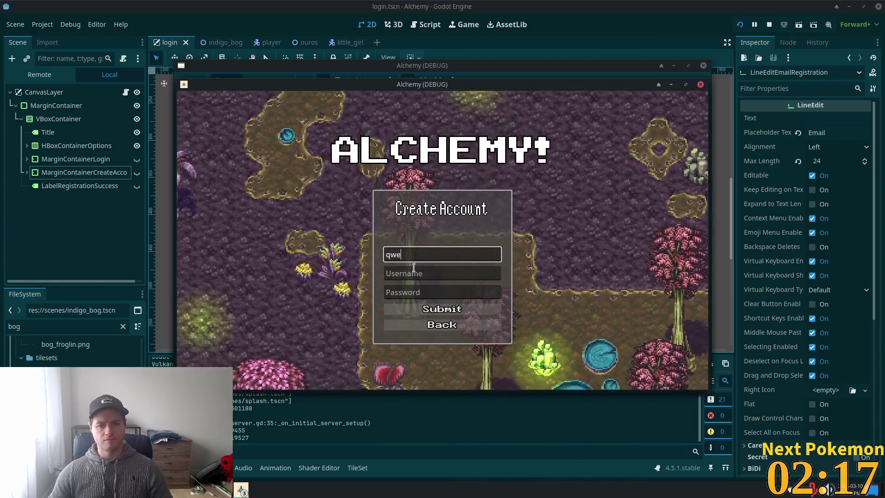
{"action": "left_click", "coordinate": [407, 274]}
{"action": "type", "text": "q"}
{"action": "left_click", "coordinate": [403, 294]}
{"action": "type", "text": "qwe"}
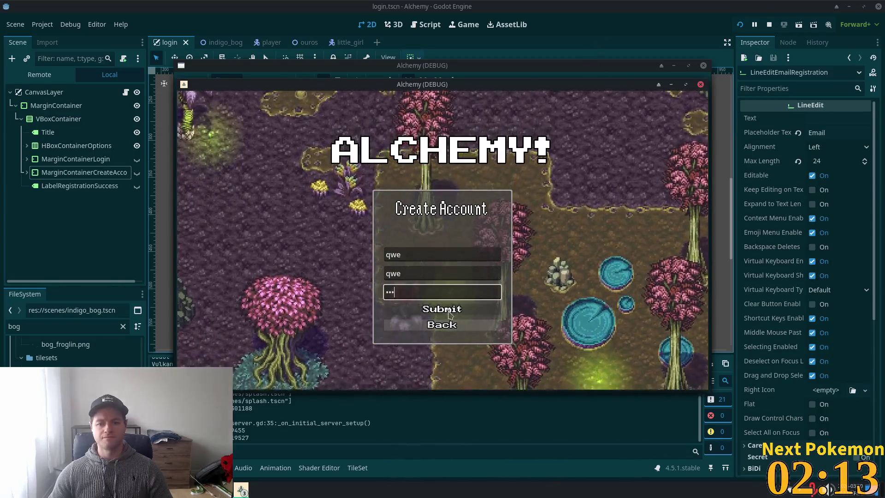
{"action": "key", "text": "F8"}
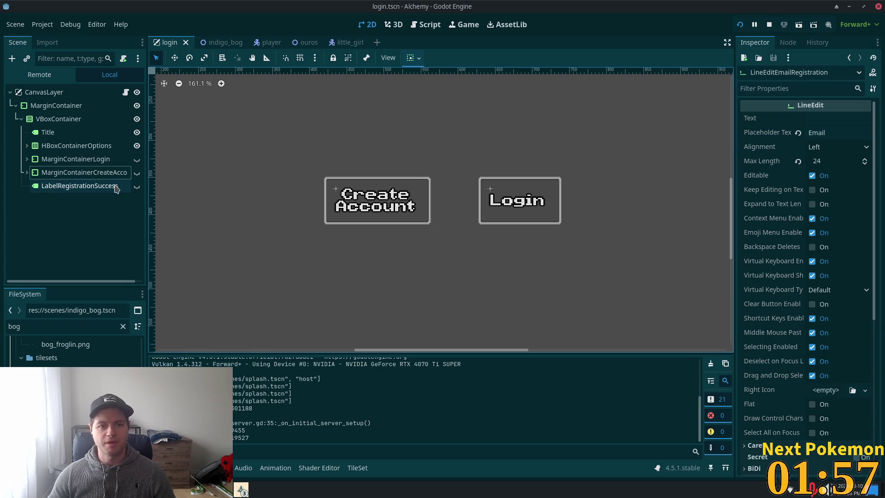
{"action": "key", "text": "alt+Tab"}
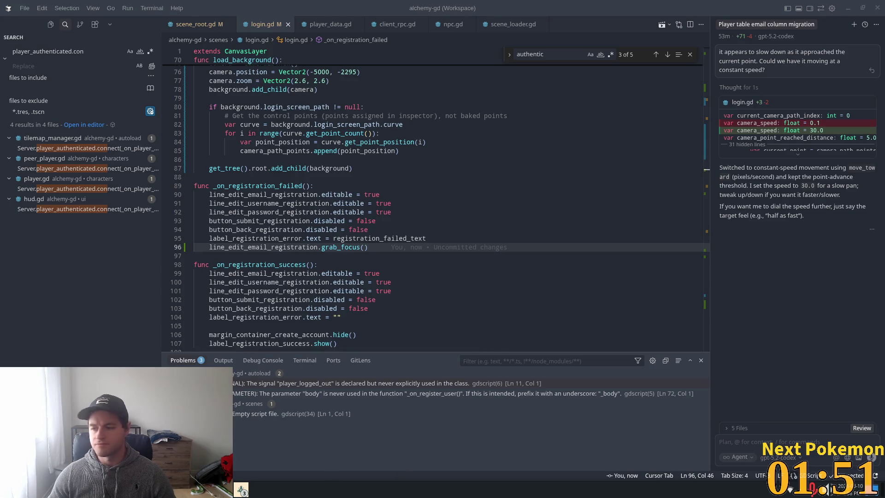
Step: Scroll login.gd from the registration-failed handler to its final text-changed handlers, then return to Godot
{"action": "key", "text": "ctrl+alt+apostrophe"}
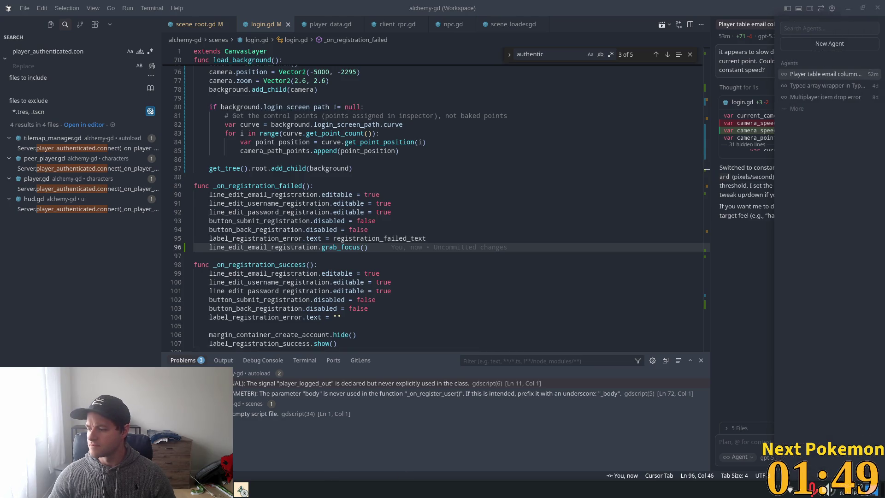
{"action": "key", "text": "Escape"}
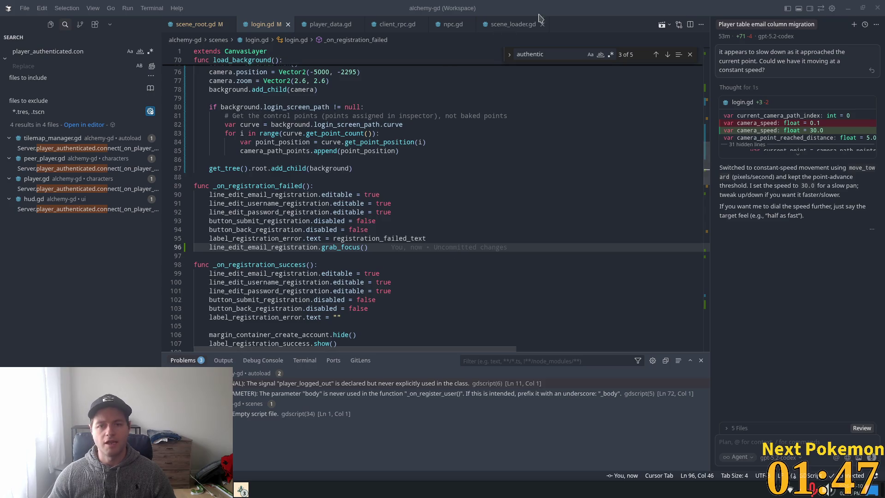
{"action": "left_click", "coordinate": [363, 194]}
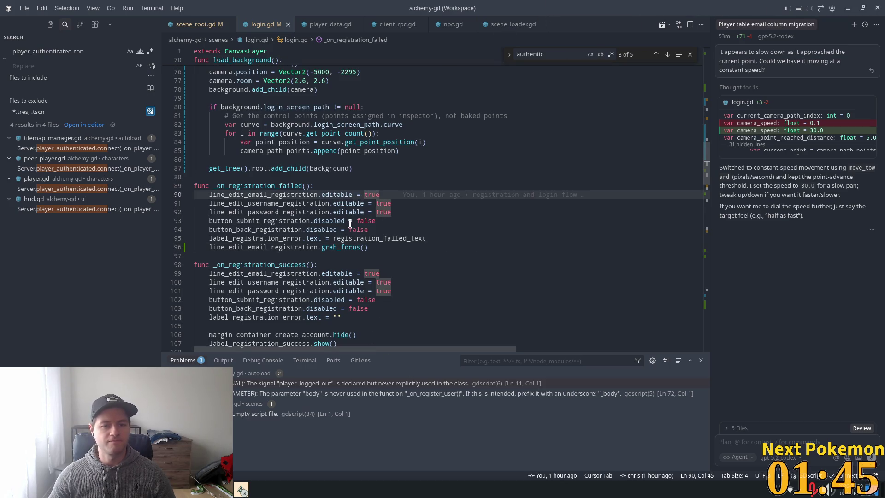
{"action": "scroll", "coordinate": [345, 212], "scroll_direction": "down", "scroll_amount": 4}
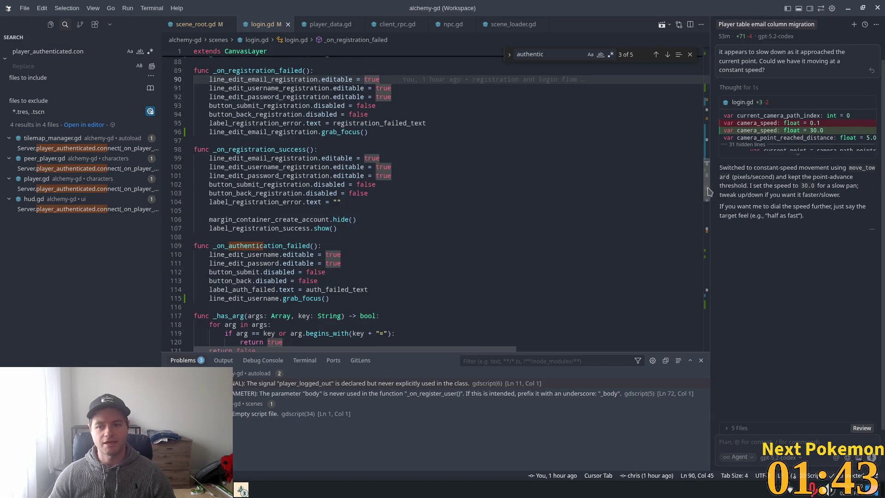
{"action": "scroll", "coordinate": [709, 191], "scroll_direction": "down", "scroll_amount": 20}
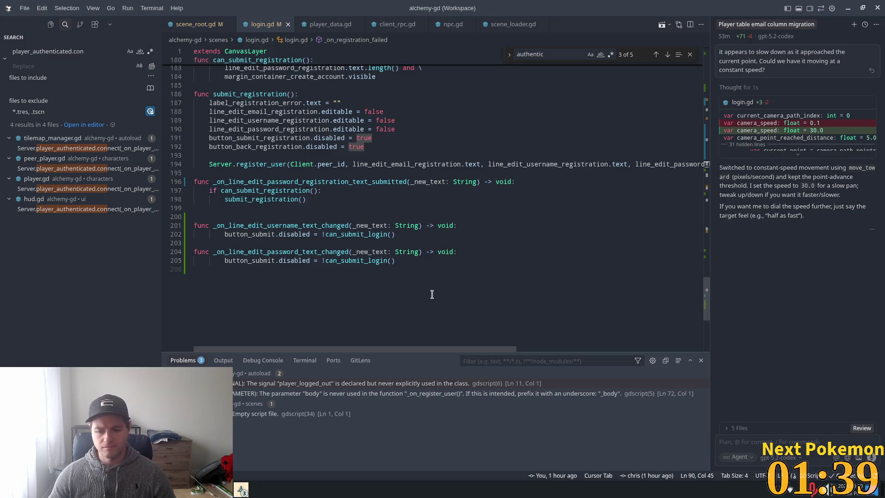
{"action": "left_click", "coordinate": [454, 270]}
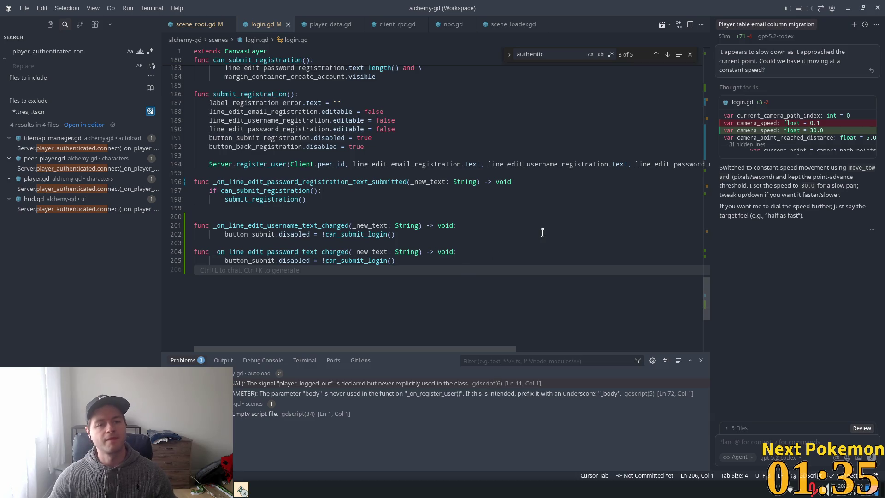
{"action": "key", "text": "alt+Tab"}
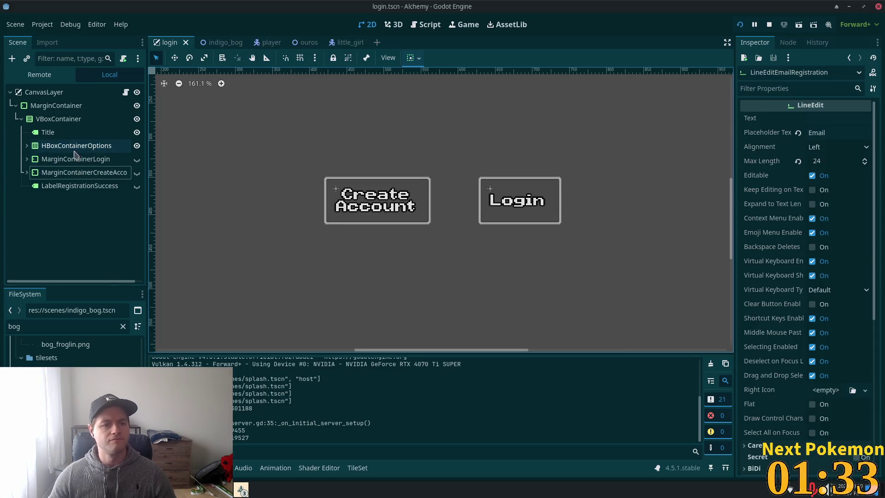
Step: Hide HBoxContainerOptions, show MarginContainerCreateAccount, and expand its children in the scene tree
{"action": "left_click", "coordinate": [137, 147]}
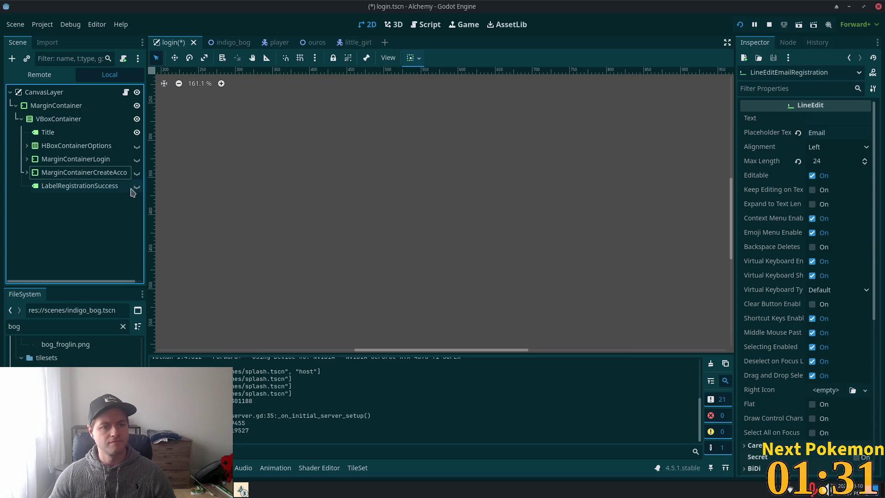
{"action": "left_click", "coordinate": [137, 173]}
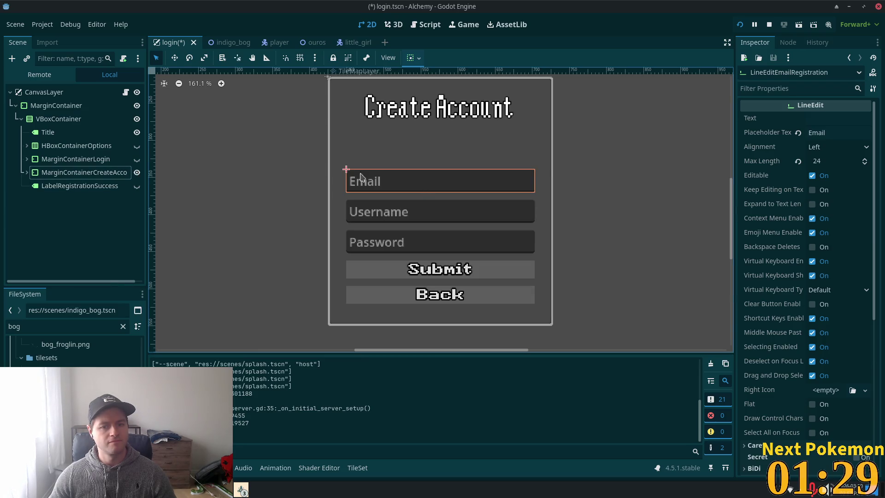
{"action": "left_click", "coordinate": [26, 173]}
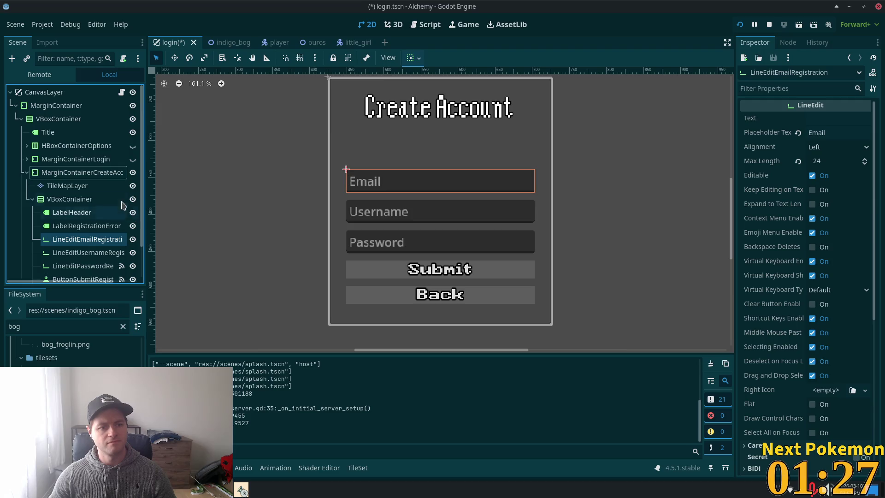
Step: Select LineEditEmailRegistration and display its signals in the Node tab
{"action": "scroll", "coordinate": [95, 226], "scroll_direction": "down", "scroll_amount": 2}
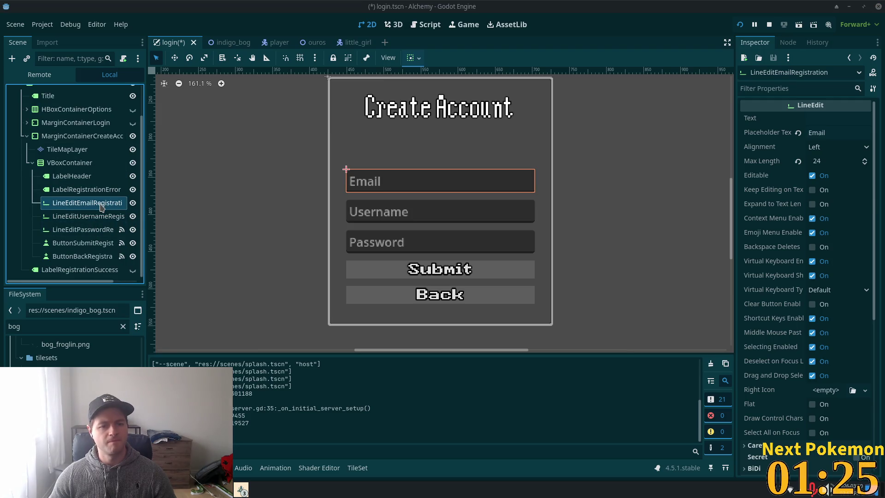
{"action": "left_click", "coordinate": [93, 229]}
{"action": "left_click", "coordinate": [57, 207]}
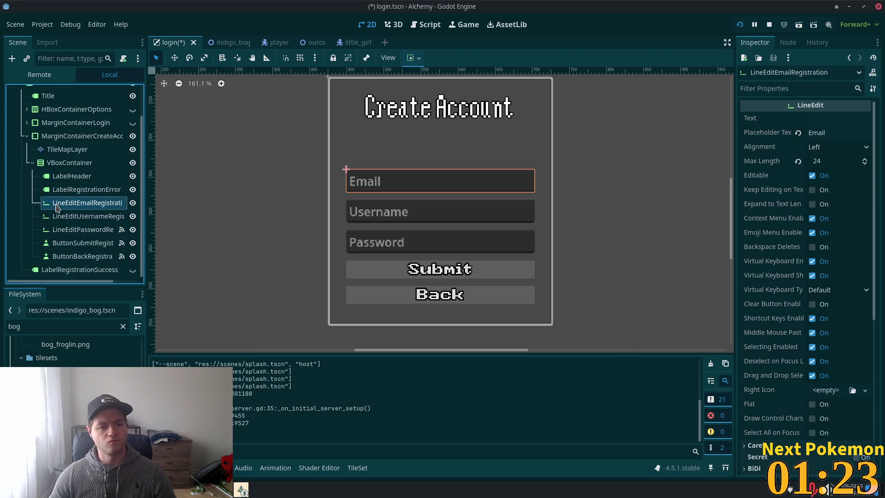
{"action": "left_click", "coordinate": [69, 217]}
{"action": "left_click", "coordinate": [69, 204]}
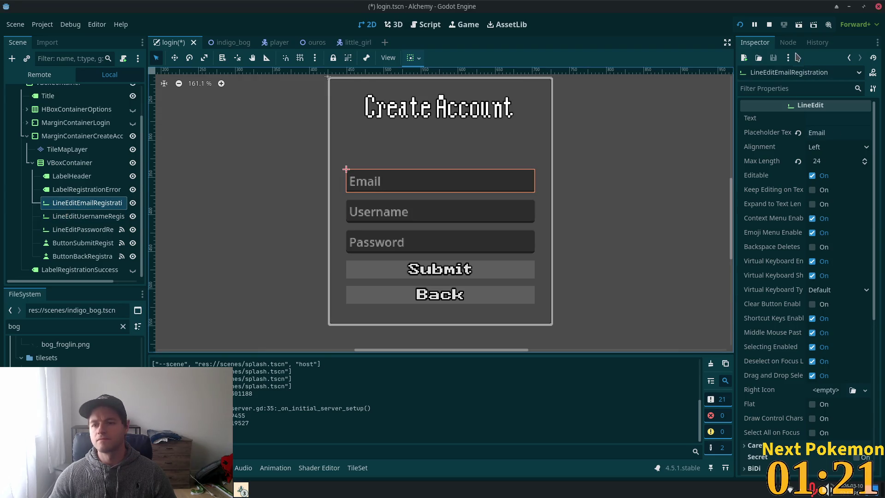
{"action": "left_click", "coordinate": [787, 42]}
Step: Connect the email field's text_changed signal to a new handler in login.gd and remove the extra blank line
{"action": "double_click", "coordinate": [783, 131]}
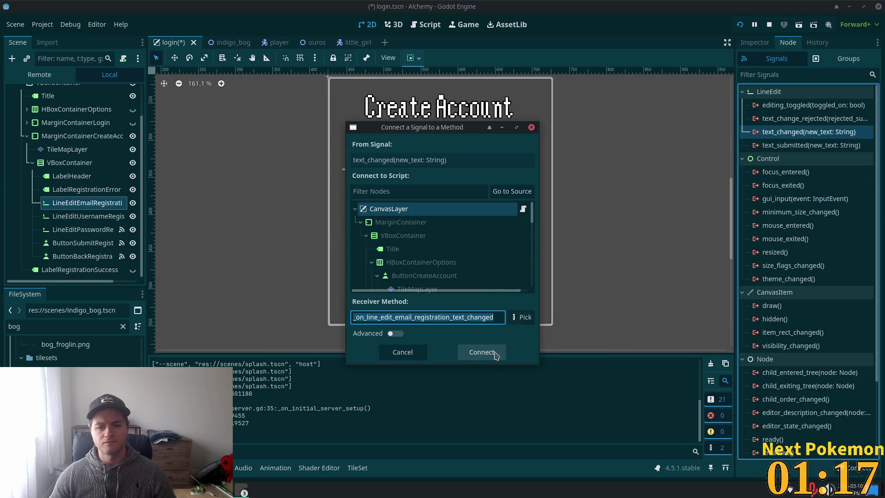
{"action": "left_click", "coordinate": [488, 355]}
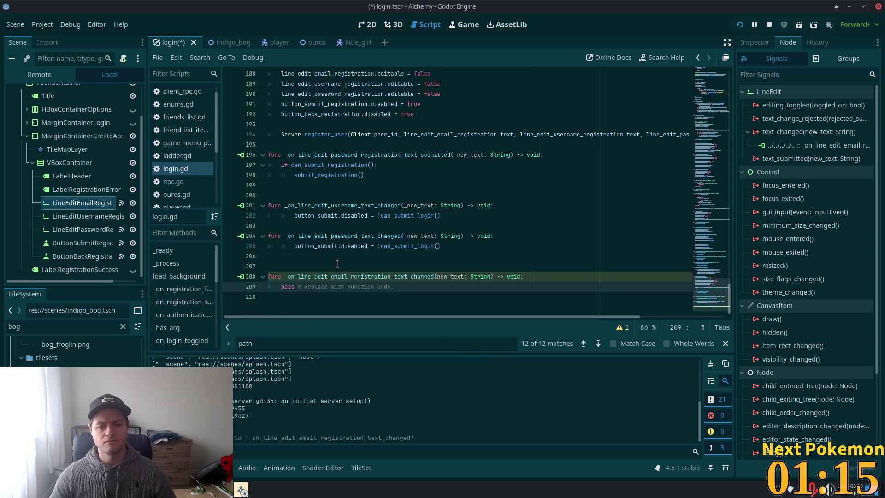
{"action": "left_click", "coordinate": [304, 198]}
{"action": "key", "text": "BackSpace"}
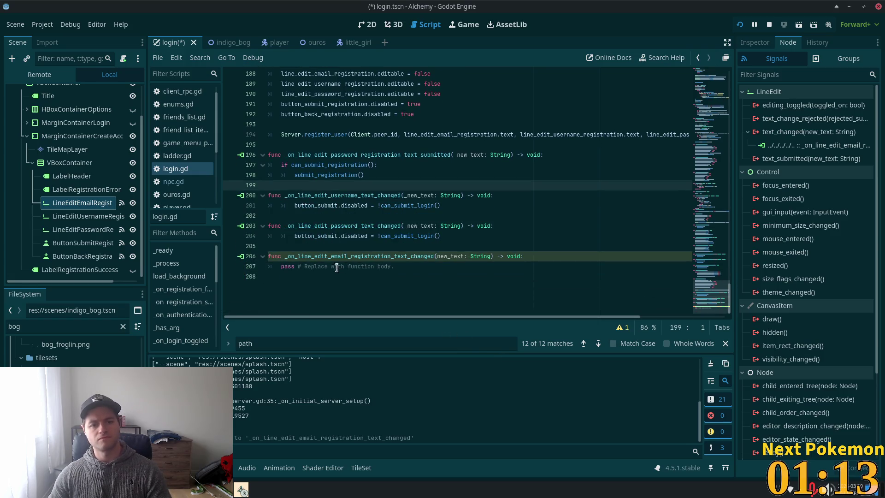
Step: Replace the handler's pass with 'button_submit_registration = !can_submit_registration()' using autocomplete
{"action": "left_click", "coordinate": [443, 251]}
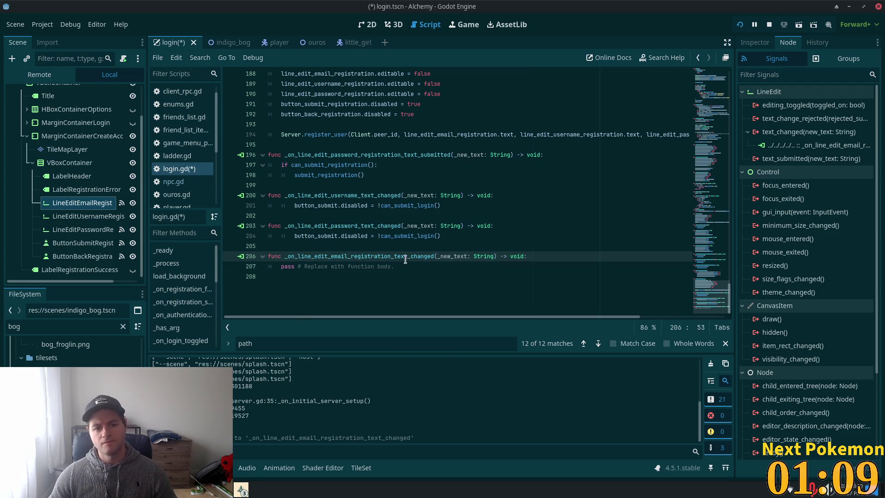
{"action": "mouse_move", "coordinate": [414, 268]}
{"action": "left_mouse_down"}
{"action": "mouse_move", "coordinate": [252, 272]}
{"action": "mouse_move", "coordinate": [280, 269]}
{"action": "left_mouse_up"}
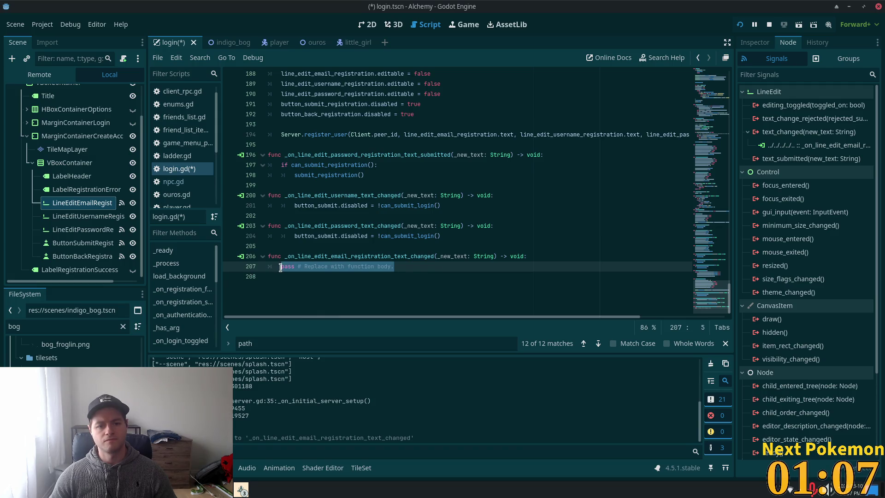
{"action": "type", "text": "butt"}
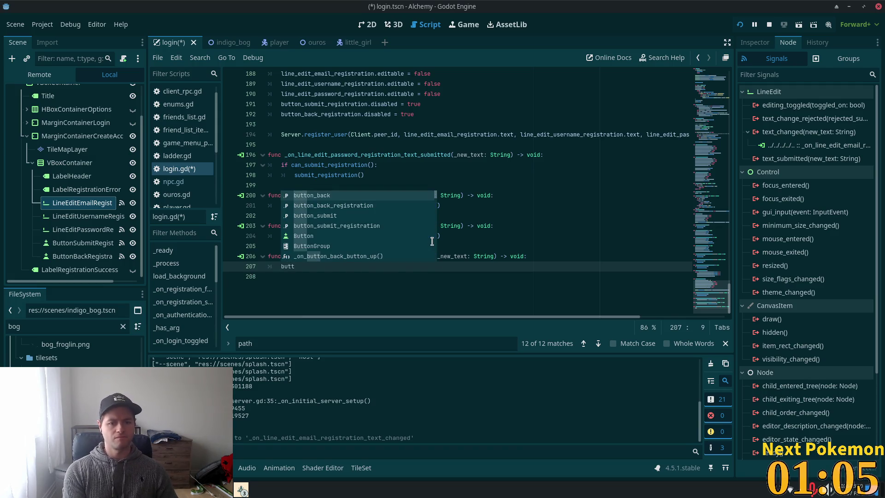
{"action": "key", "text": "Down"}
{"action": "key", "text": "Down"}
{"action": "key", "text": "Down"}
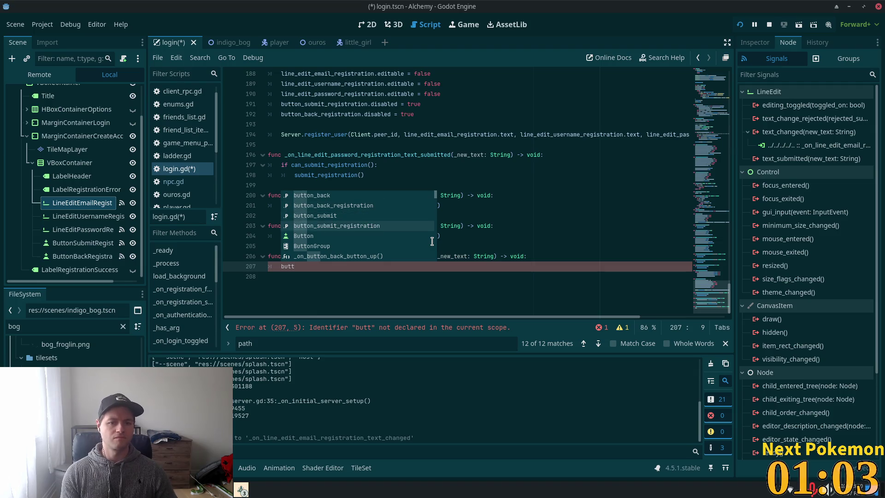
{"action": "key", "text": "Return"}
{"action": "type", "text": "= !can"}
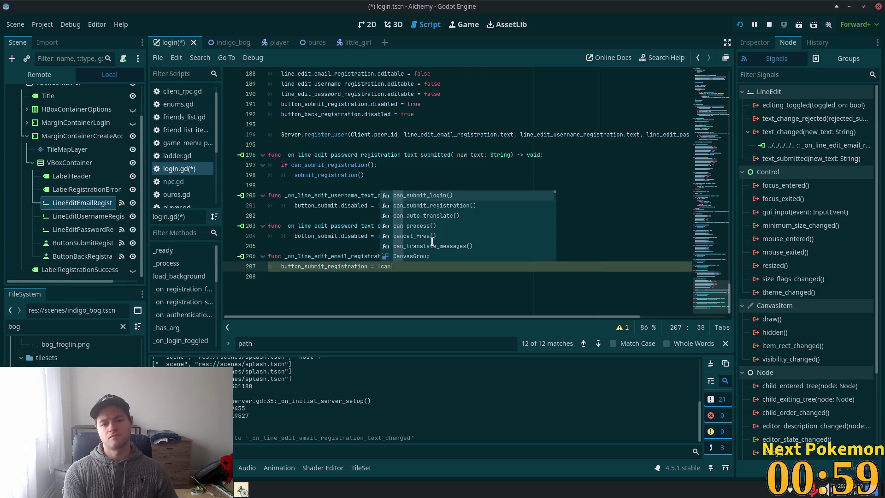
{"action": "key", "text": "Down"}
{"action": "key", "text": "Return"}
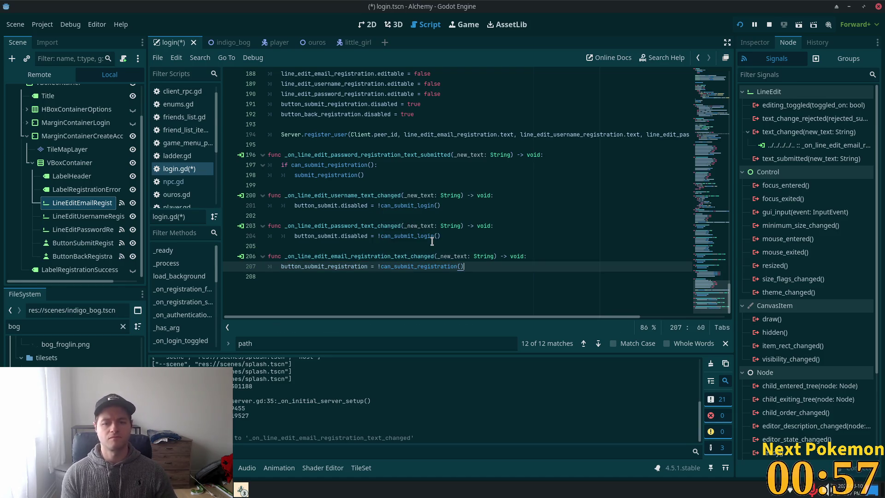
Step: Save login.gd, compare the code in Cursor, and select the username registration field
{"action": "key", "text": "ctrl+s"}
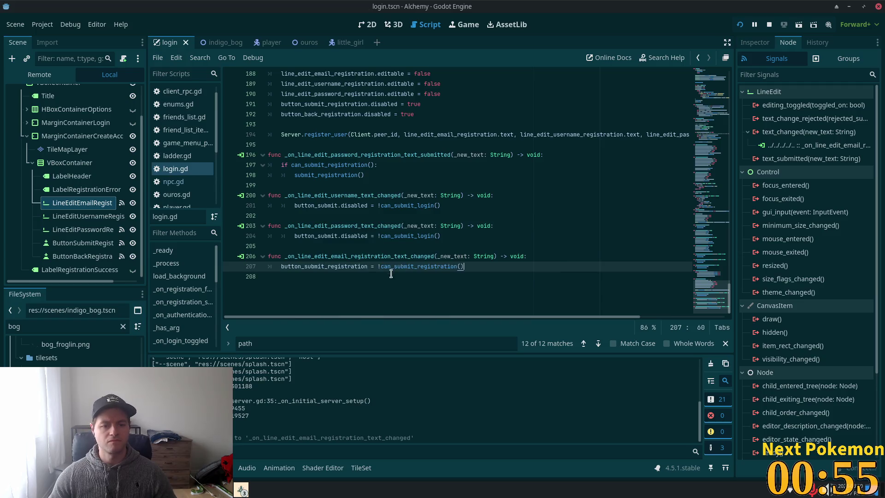
{"action": "left_click", "coordinate": [391, 275]}
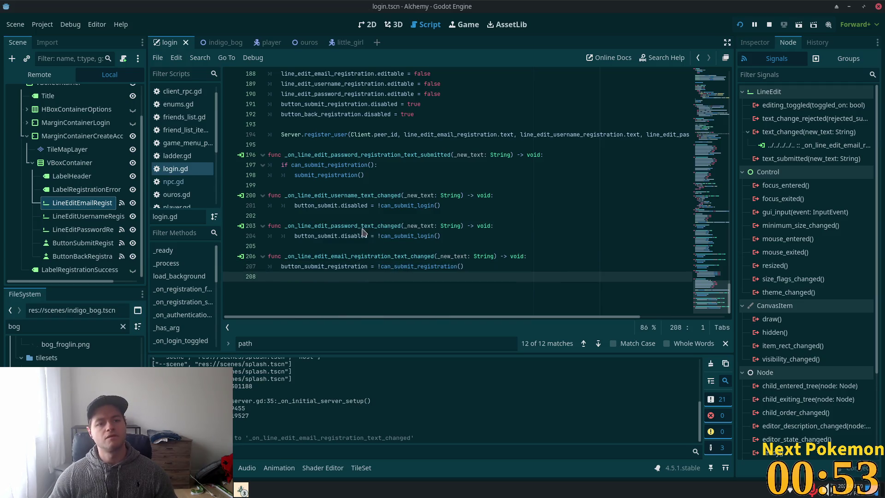
{"action": "key", "text": "alt+Tab"}
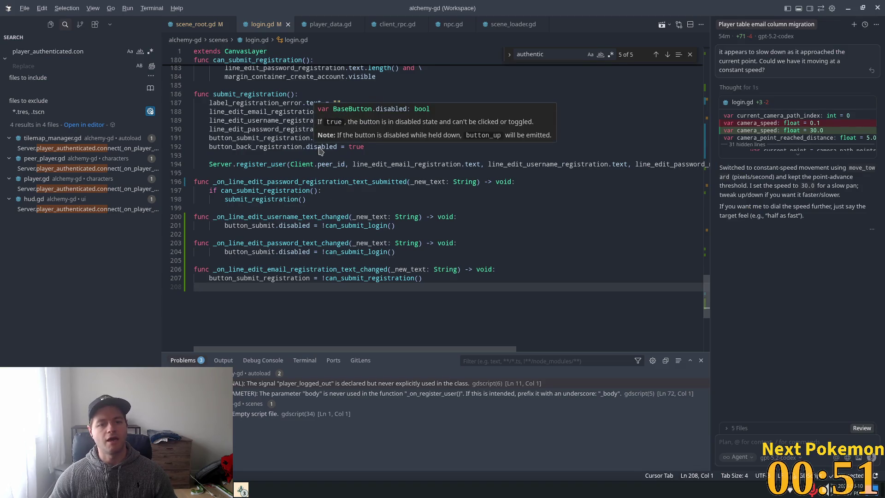
{"action": "key", "text": "alt+Tab"}
{"action": "left_click", "coordinate": [80, 216]}
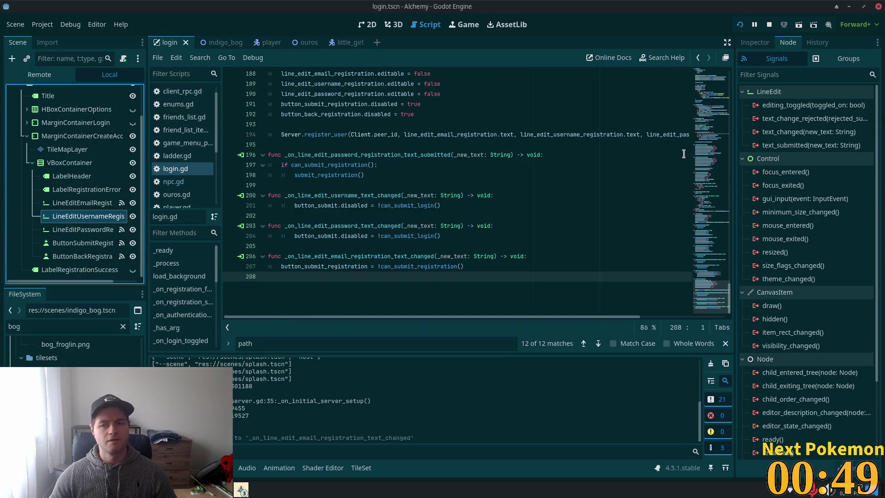
Step: Connect the username field's text_changed signal to a new handler, tidy the blank line, and save
{"action": "double_click", "coordinate": [789, 133]}
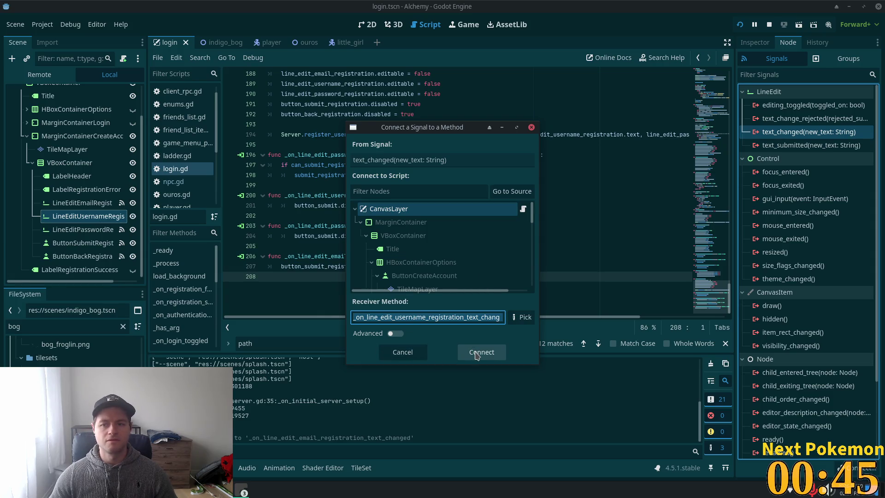
{"action": "left_click", "coordinate": [472, 352]}
{"action": "left_click", "coordinate": [418, 260]}
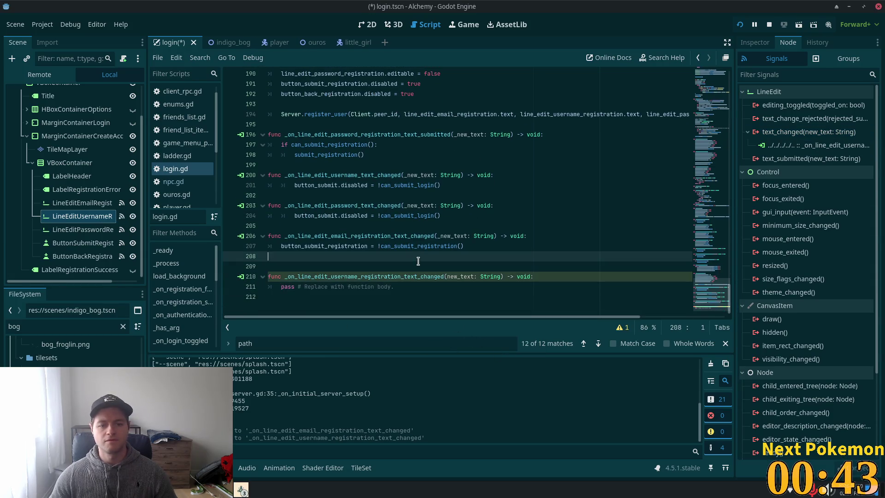
{"action": "key", "text": "BackSpace"}
{"action": "left_click", "coordinate": [451, 267]}
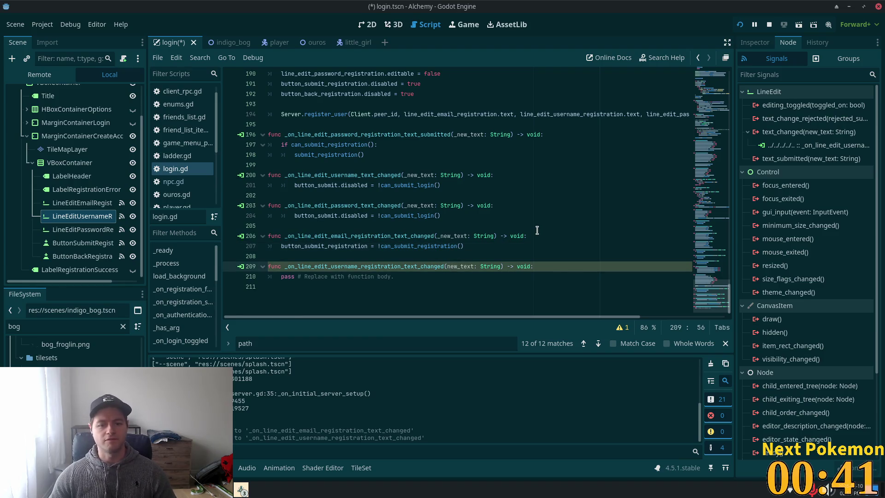
{"action": "key", "text": "Left"}
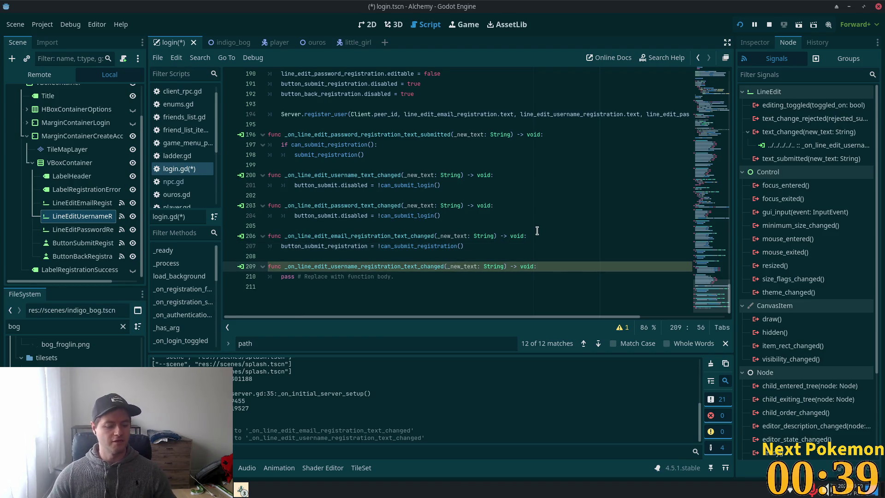
{"action": "left_click", "coordinate": [467, 246]}
{"action": "key", "text": "ctrl+s"}
Step: Replace the username handler's pass with the button_submit_registration statement from line 207
{"action": "left_click", "coordinate": [303, 245]}
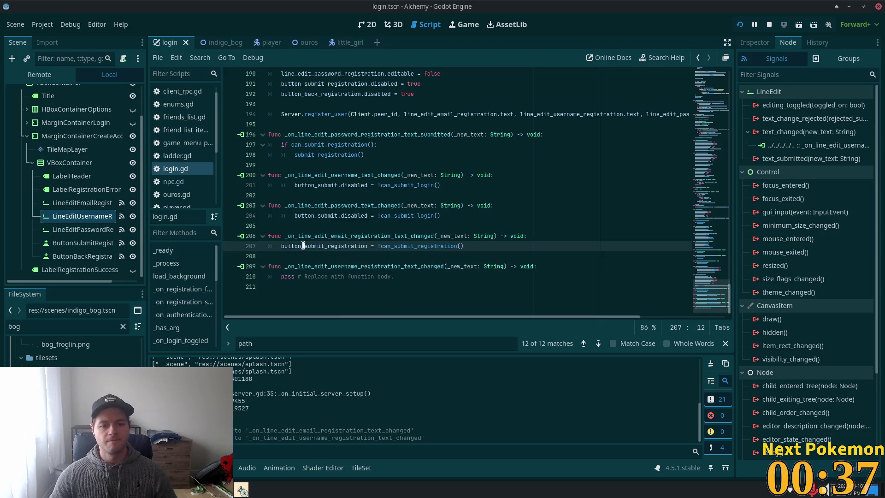
{"action": "left_click_drag", "start_coordinate": [479, 248], "coordinate": [279, 246]}
{"action": "key", "text": "ctrl+c"}
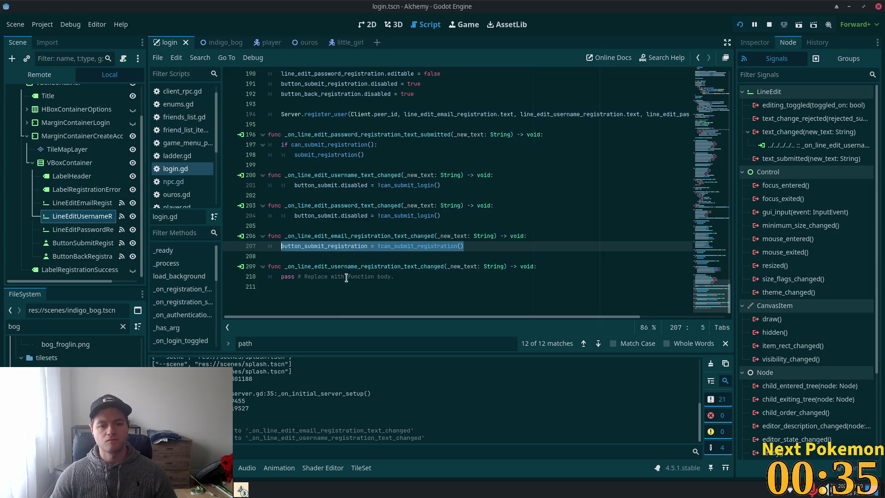
{"action": "mouse_move", "coordinate": [393, 276]}
{"action": "left_mouse_down"}
{"action": "mouse_move", "coordinate": [282, 267]}
{"action": "mouse_move", "coordinate": [406, 276]}
{"action": "mouse_move", "coordinate": [270, 276]}
{"action": "left_mouse_up"}
{"action": "key", "text": "ctrl+v"}
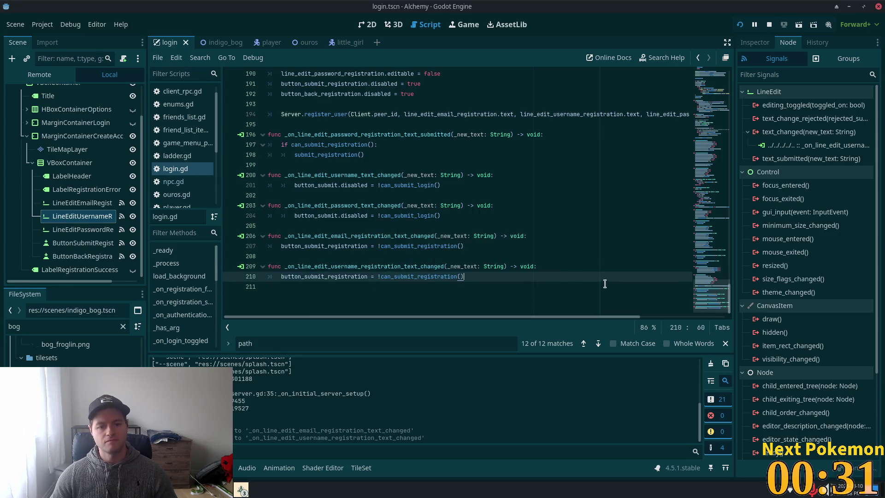
Step: Connect the password registration field's text_changed signal to a new handler and remove the extra blank line
{"action": "left_click", "coordinate": [83, 230]}
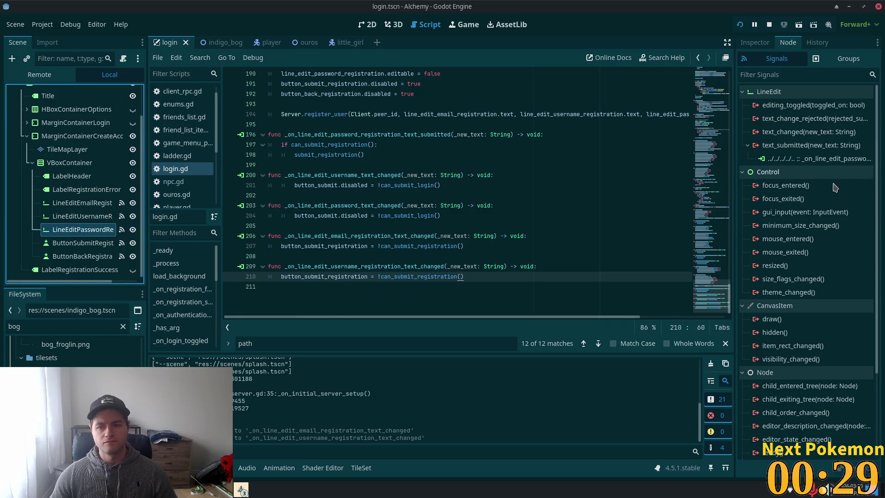
{"action": "double_click", "coordinate": [787, 132]}
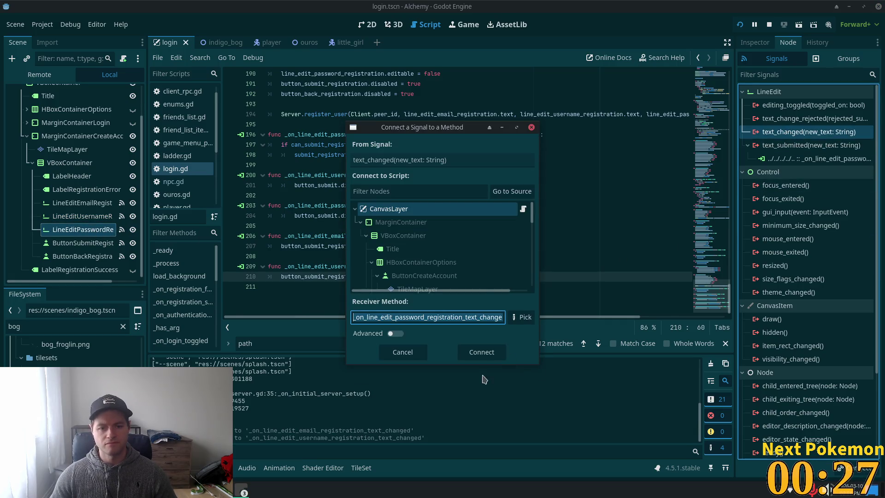
{"action": "left_click", "coordinate": [471, 347]}
{"action": "left_click", "coordinate": [308, 267]}
{"action": "key", "text": "BackSpace"}
Step: Paste the submit-update statement into the password handler, rename its parameter to _new_text, and save login.gd
{"action": "left_click_drag", "start_coordinate": [464, 247], "coordinate": [280, 247]}
{"action": "key", "text": "ctrl+c"}
{"action": "left_click", "coordinate": [407, 277]}
{"action": "key", "text": "shift+Home"}
{"action": "key", "text": "shift+Home"}
{"action": "key", "text": "ctrl+v"}
{"action": "left_click", "coordinate": [454, 267]}
{"action": "key", "text": "Left"}
{"action": "key", "text": "Left"}
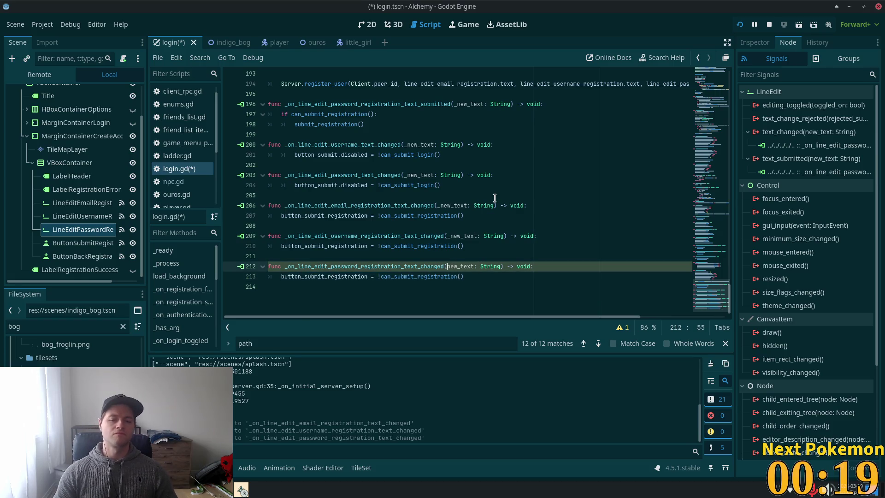
{"action": "type", "text": "_"}
{"action": "key", "text": "ctrl+s"}
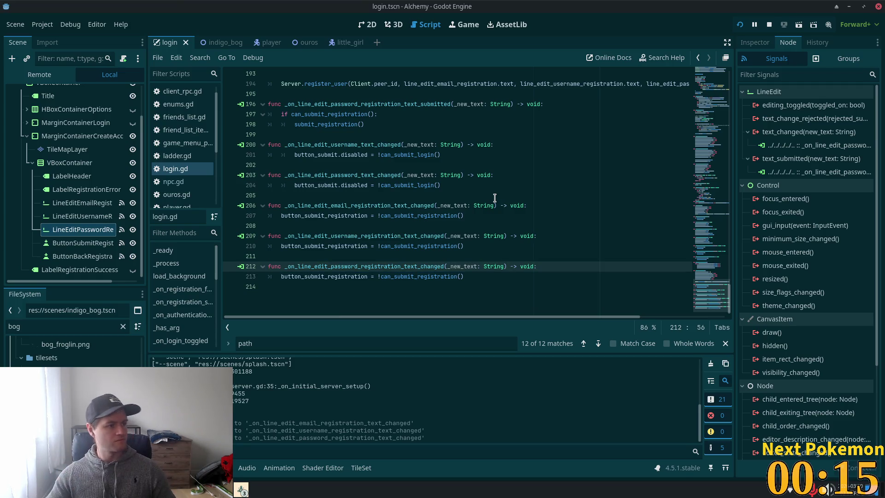
{"action": "left_click", "coordinate": [100, 248]}
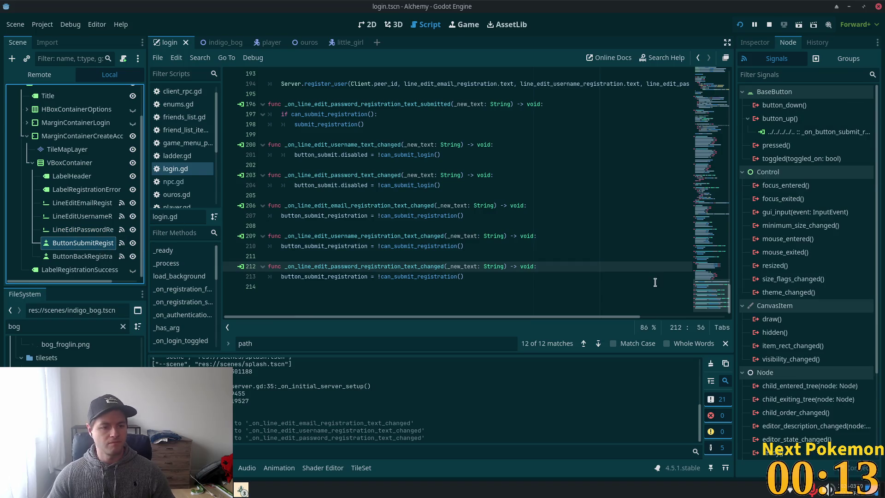
Step: Tick Disabled on ButtonSubmitRegistration in the Inspector and run the project
{"action": "left_click", "coordinate": [748, 42]}
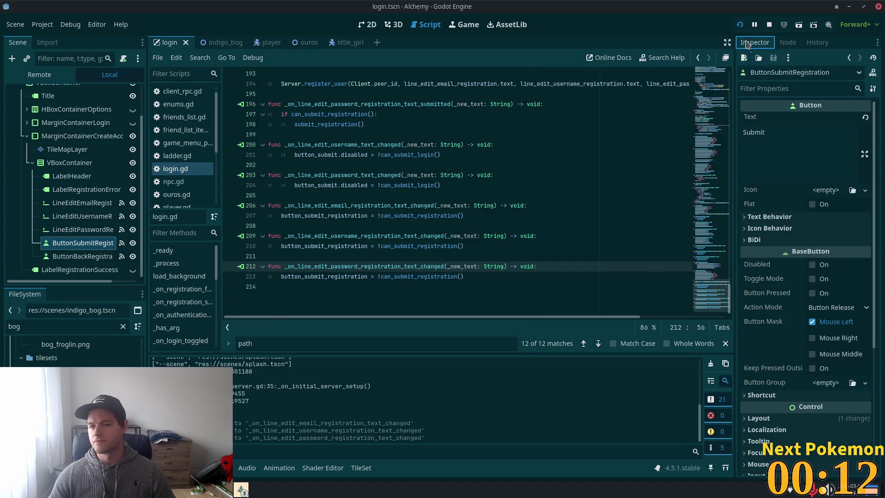
{"action": "left_click", "coordinate": [812, 265]}
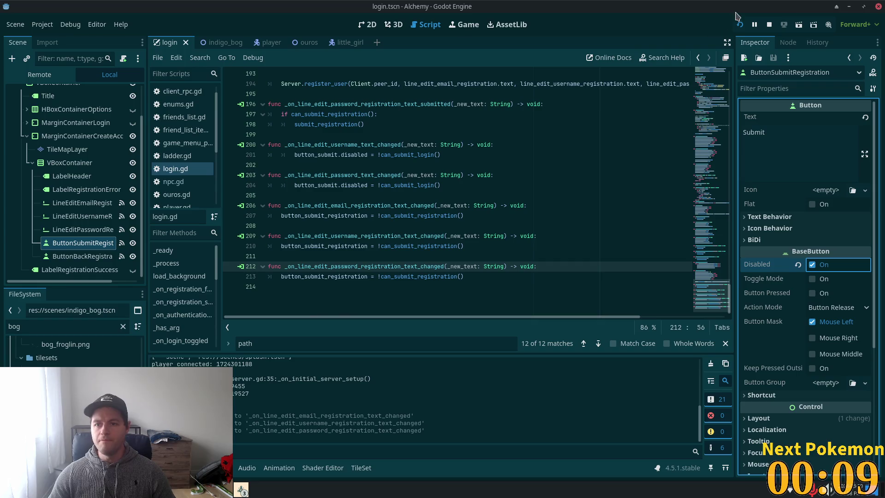
{"action": "left_click", "coordinate": [740, 25]}
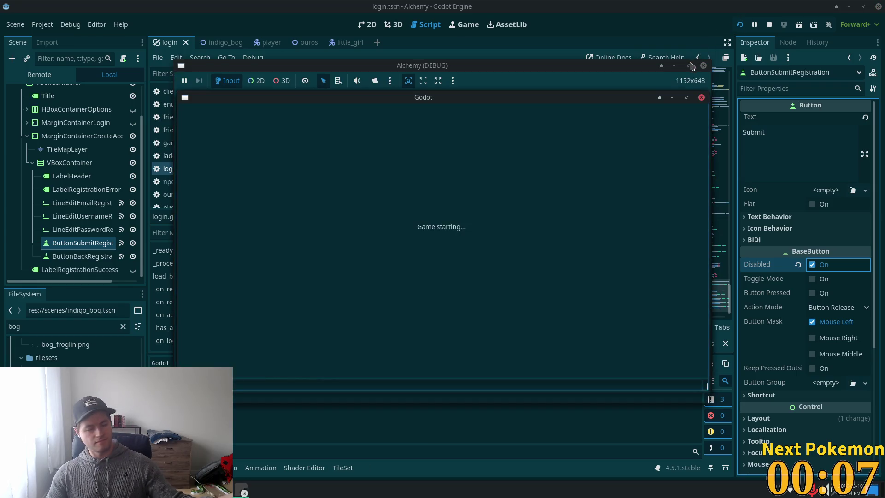
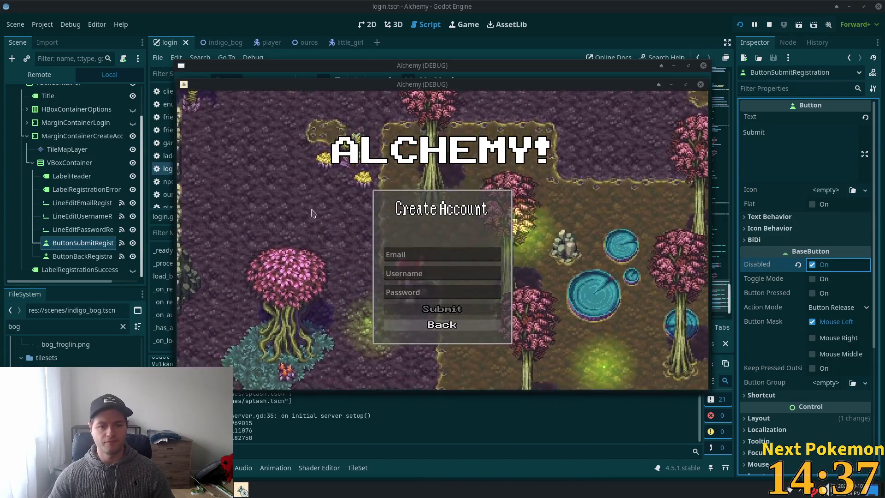
Step: Save the login scene, rerun Alchemy, and type in the Create Account email to break at line 207
{"action": "left_click", "coordinate": [768, 25]}
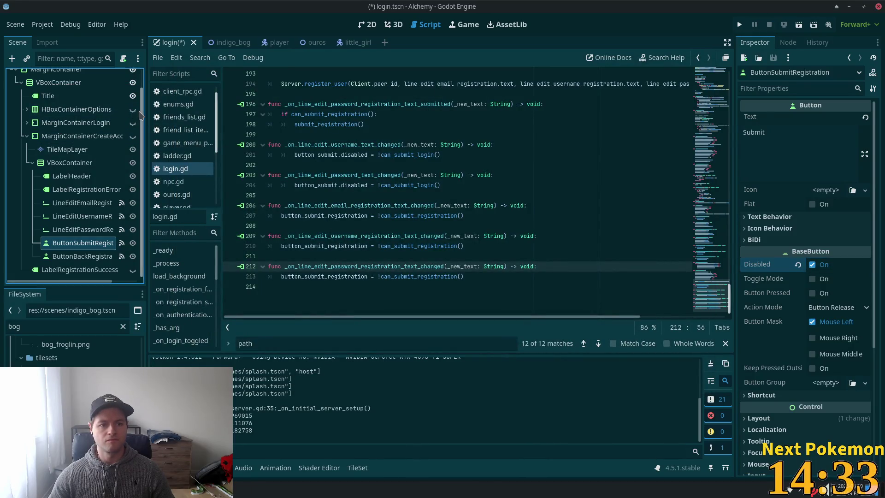
{"action": "left_click", "coordinate": [740, 24]}
{"action": "left_click", "coordinate": [738, 25]}
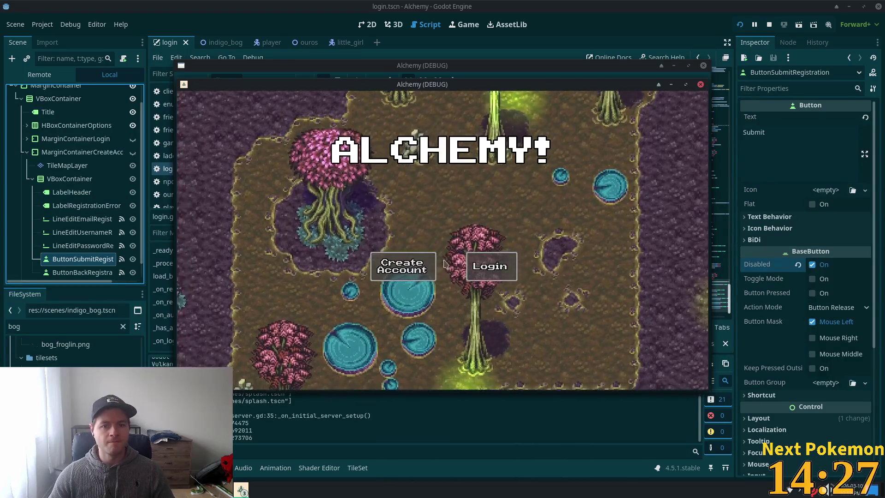
{"action": "left_click", "coordinate": [428, 268]}
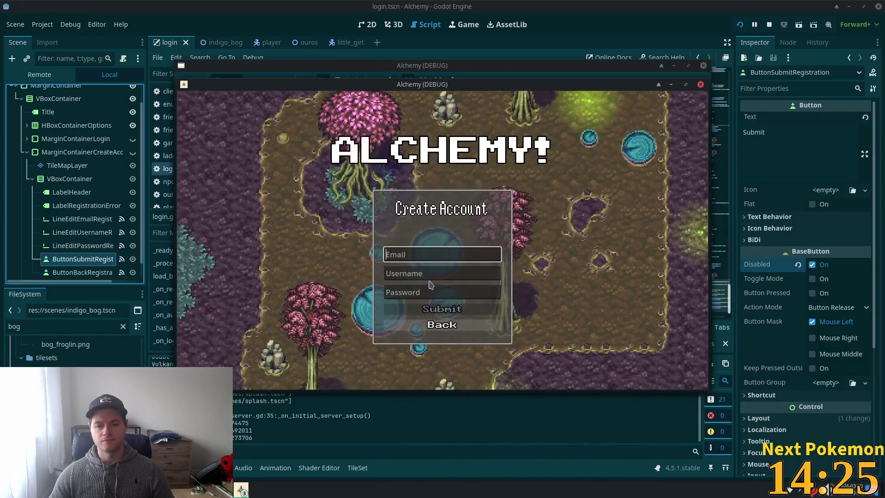
{"action": "type", "text": "a"}
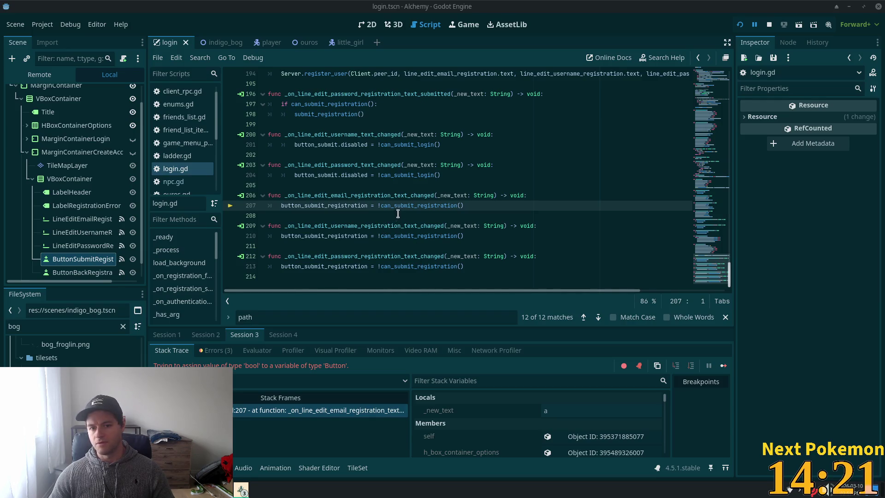
Step: Append .disabled to button_submit_registration on lines 207, 210 and 213, then restart the game
{"action": "double_click", "coordinate": [371, 206]}
{"action": "key", "text": "ctrl+d"}
{"action": "key", "text": "ctrl+d"}
{"action": "key", "text": "Right"}
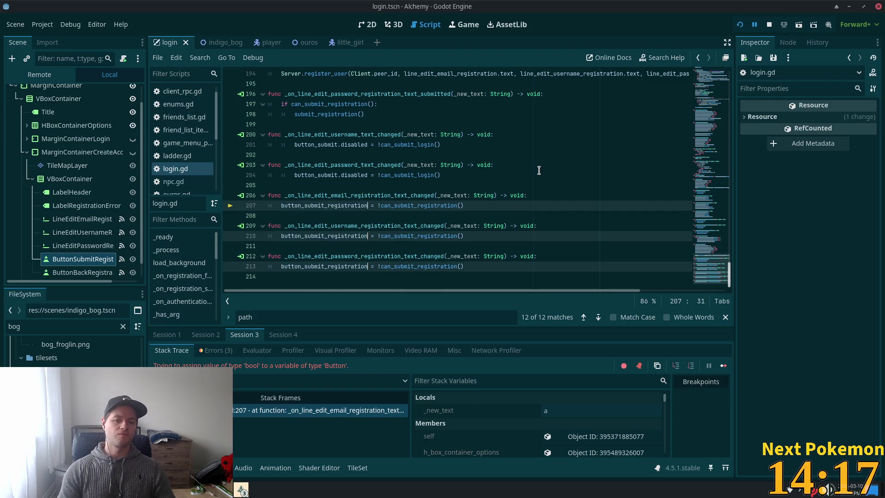
{"action": "type", "text": ".disabled"}
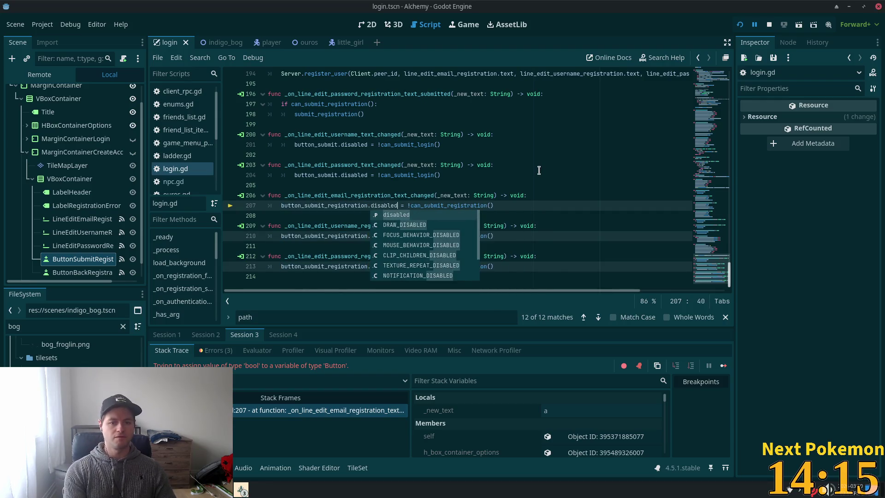
{"action": "left_click", "coordinate": [740, 24]}
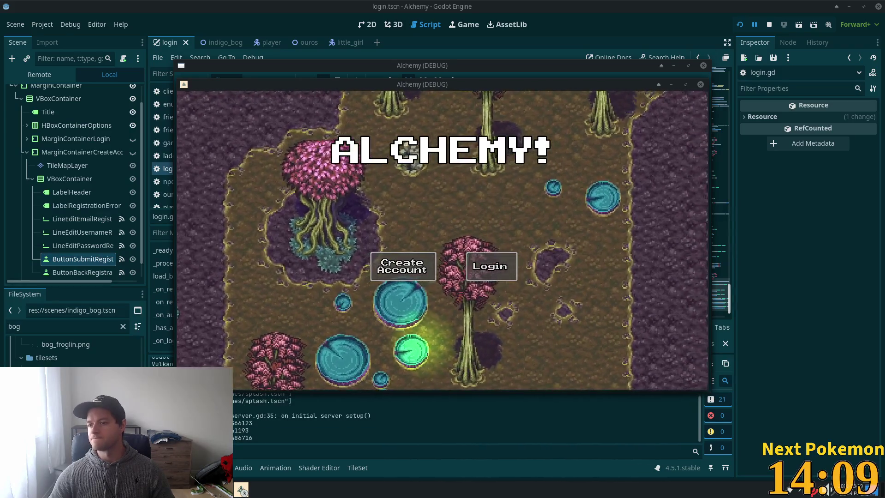
Step: Register a test account with filler email, username and password, and submit it
{"action": "left_click", "coordinate": [413, 264]}
{"action": "type", "text": "asdas"}
{"action": "key", "text": "Tab"}
{"action": "type", "text": "asdasd"}
{"action": "left_click", "coordinate": [406, 293]}
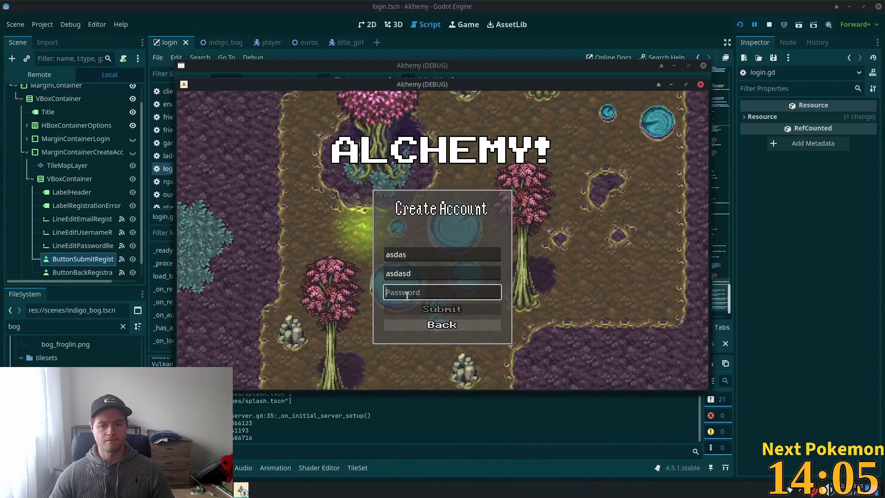
{"action": "type", "text": "asdas"}
{"action": "left_click", "coordinate": [397, 308]}
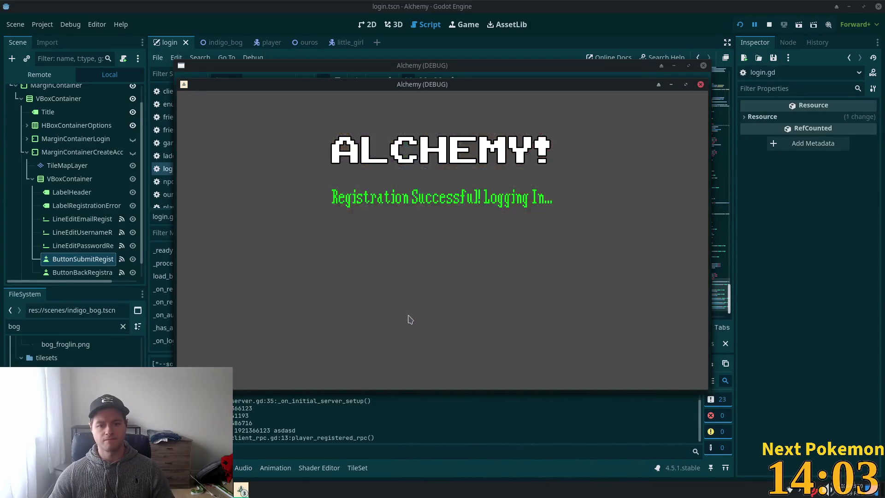
Step: Walk the character north, west over the bridge, back east into the village and inside the shop house
{"action": "key", "text": "Up"}
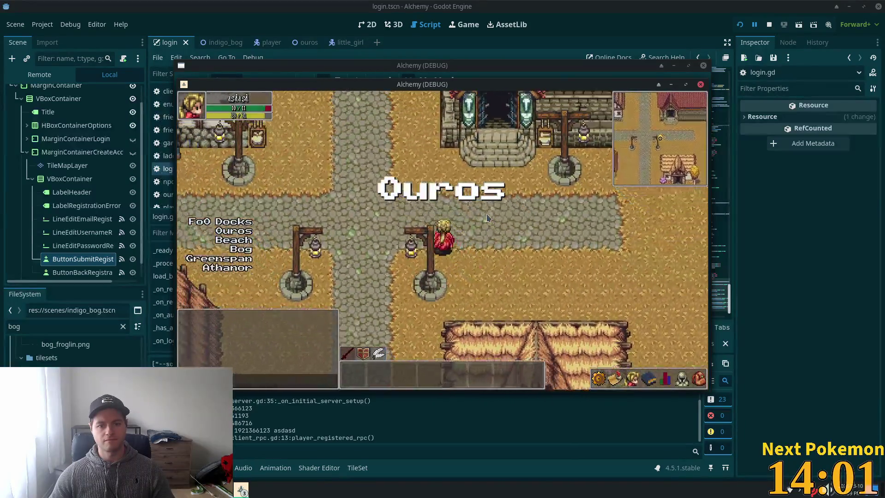
{"action": "key", "text": "Left"}
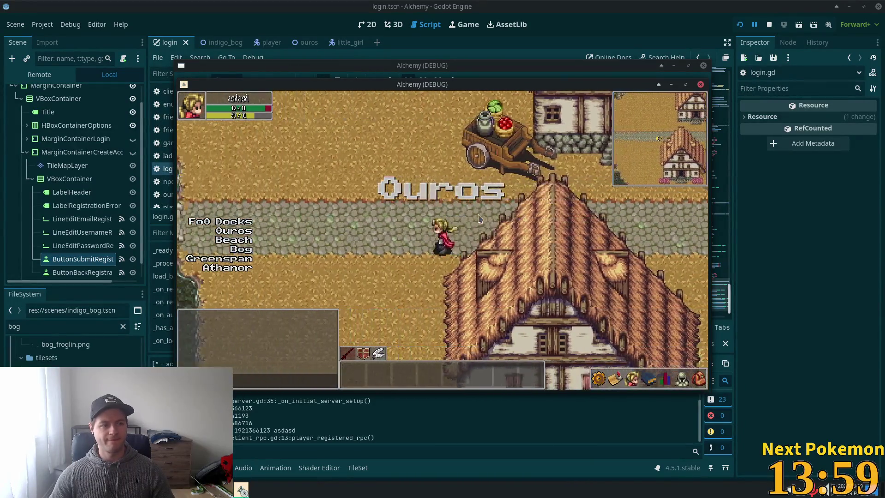
{"action": "key", "text": "Left"}
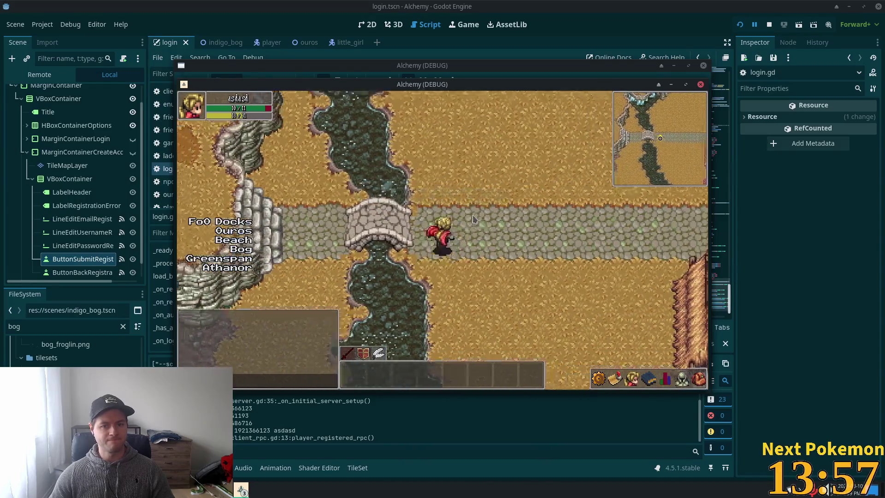
{"action": "key", "text": "Right"}
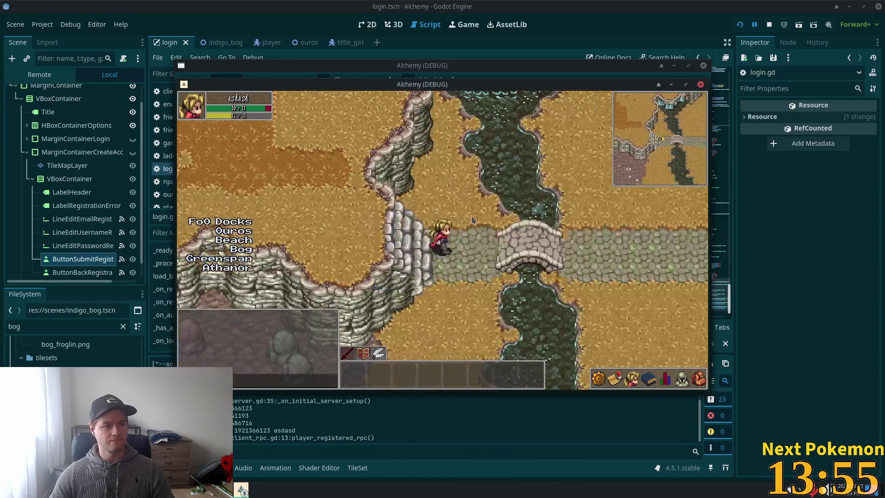
{"action": "key", "text": "Right"}
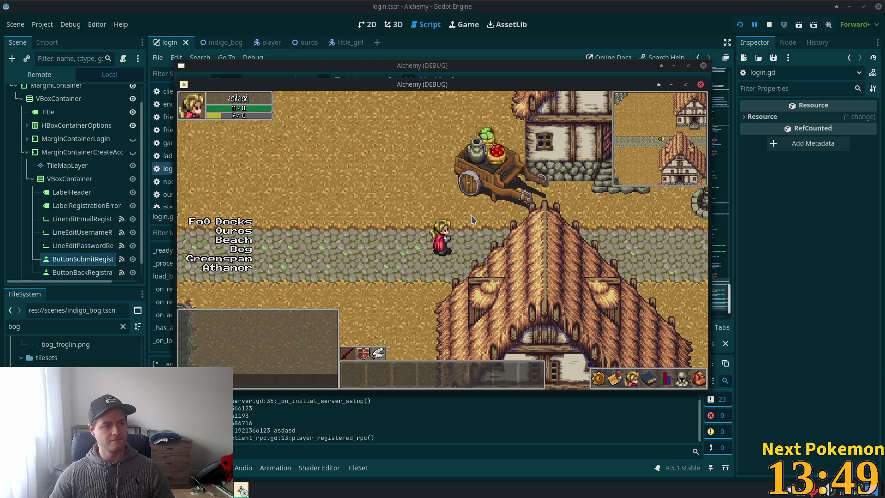
{"action": "key", "text": "Right"}
{"action": "key", "text": "Up"}
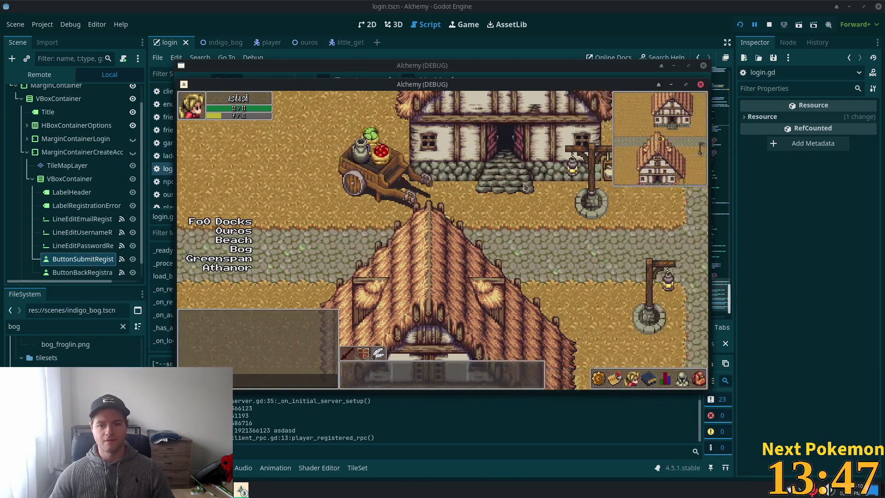
{"action": "key", "text": "Up"}
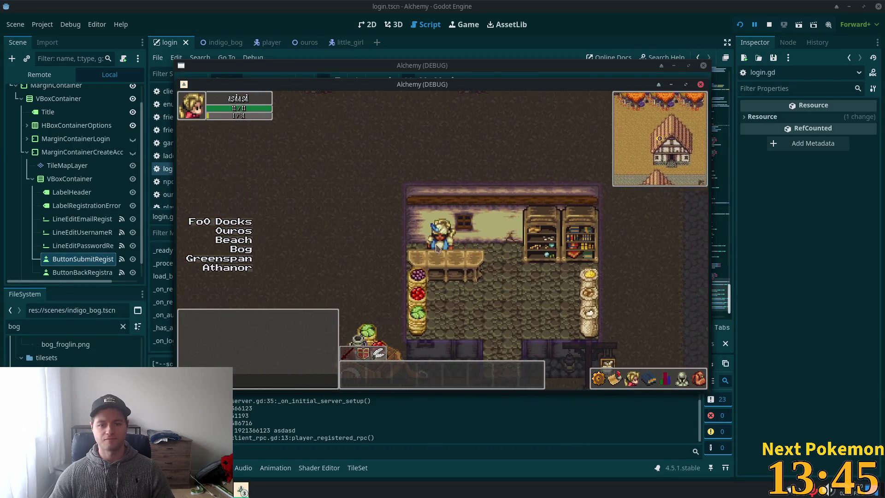
Step: Close the shop, walk out the door and head through the village
{"action": "left_click", "coordinate": [439, 248]}
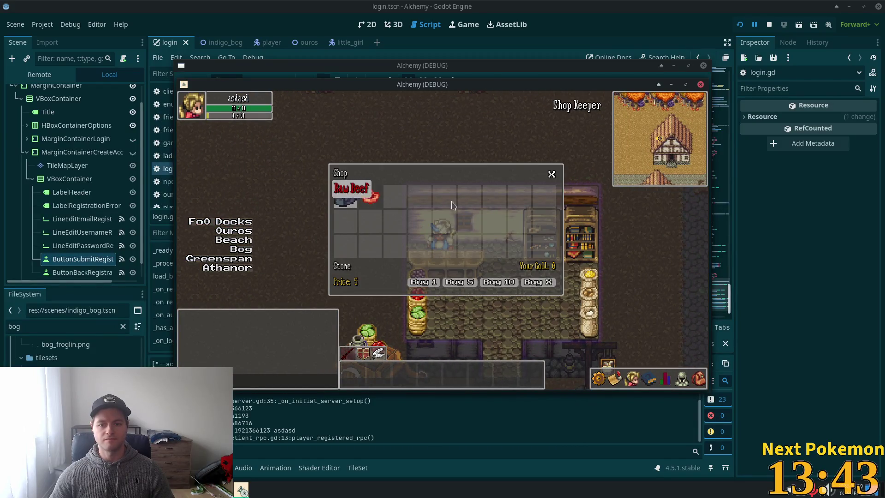
{"action": "key", "text": "Right"}
{"action": "key", "text": "Down"}
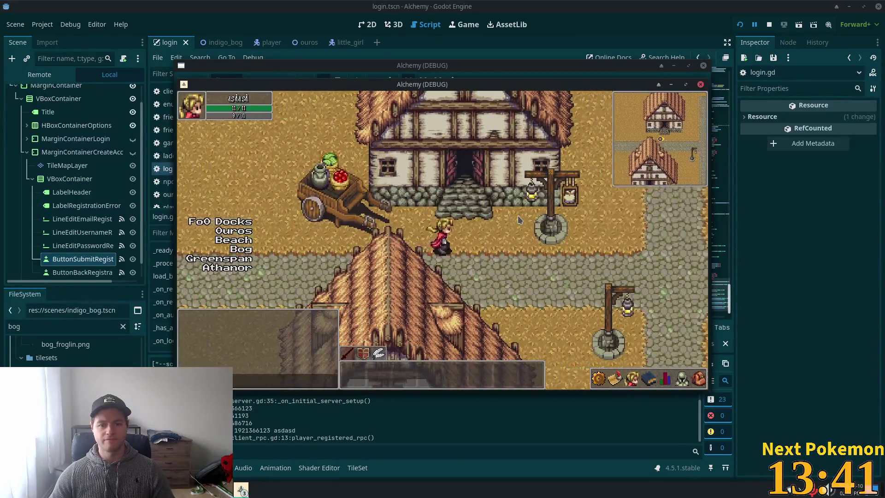
{"action": "key", "text": "Right"}
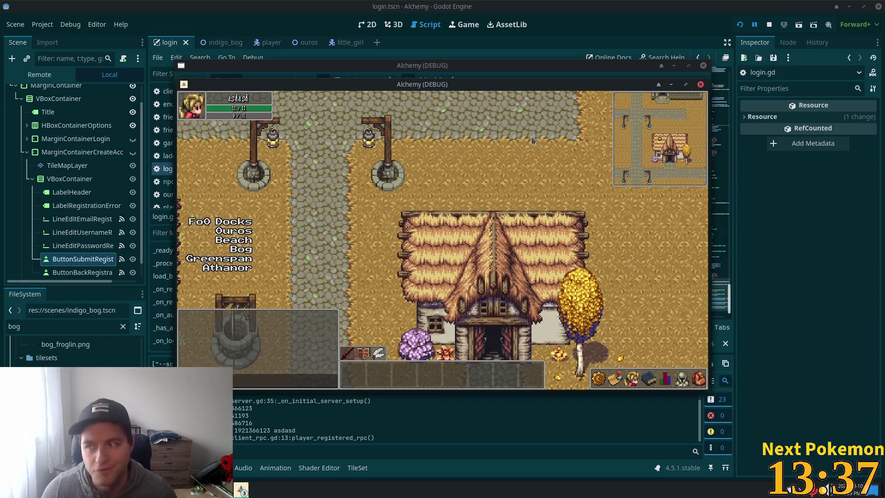
{"action": "key", "text": "Left"}
{"action": "key", "text": "Down"}
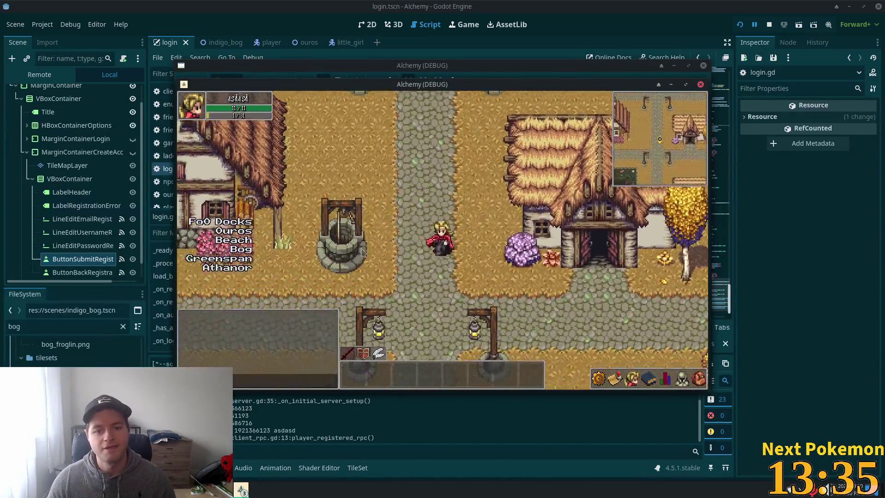
Step: Walk south past the pond through the palisade gap into the Fields of Ouros, then switch to the PokemonCommunityGame popup
{"action": "key", "text": "Down"}
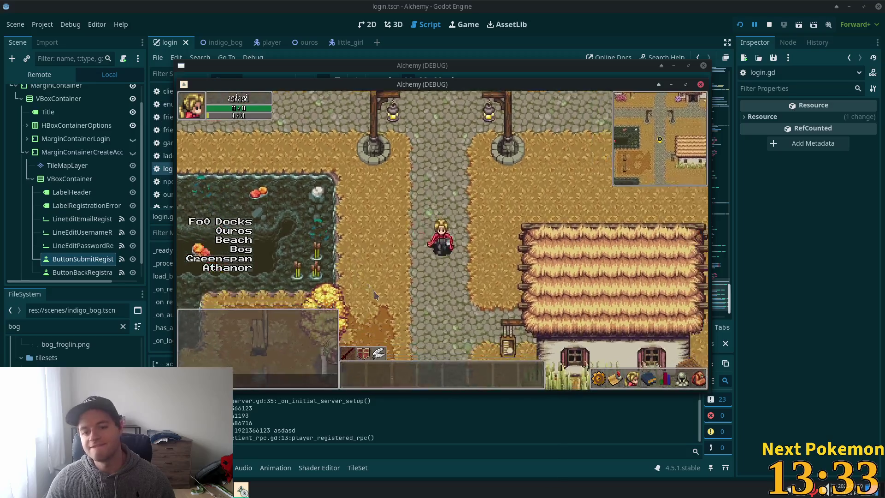
{"action": "key", "text": "Down"}
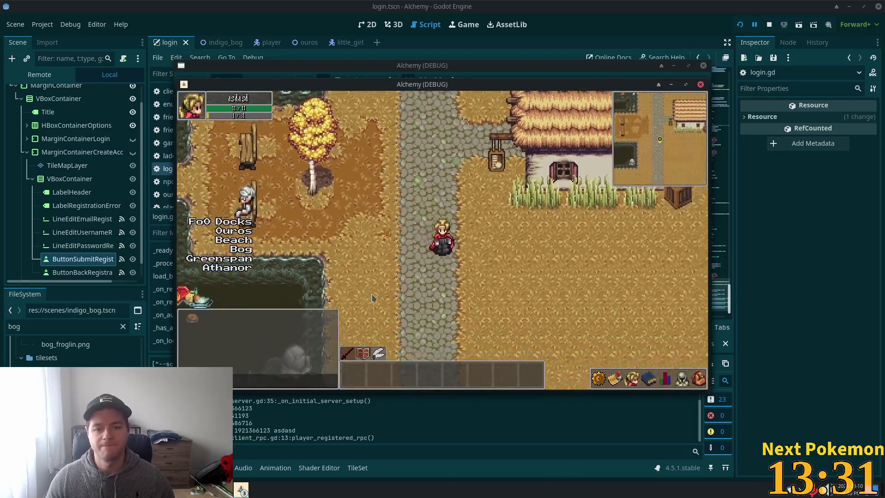
{"action": "key", "text": "Down"}
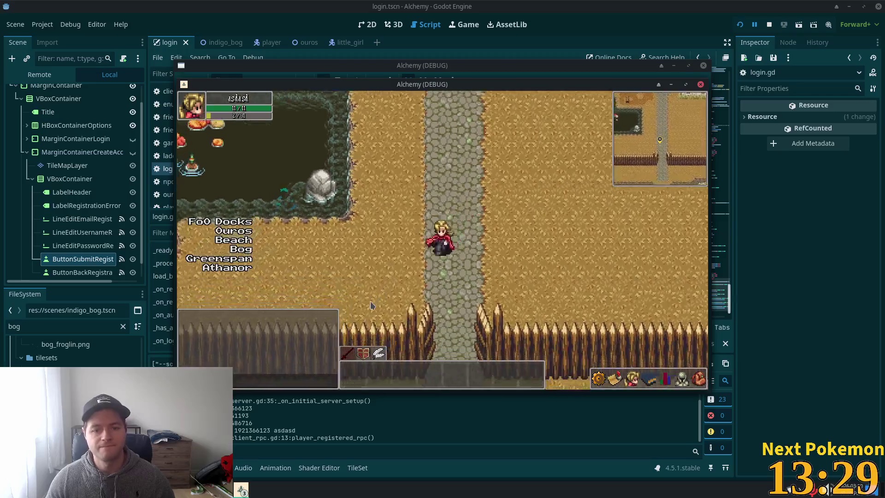
{"action": "key", "text": "Down"}
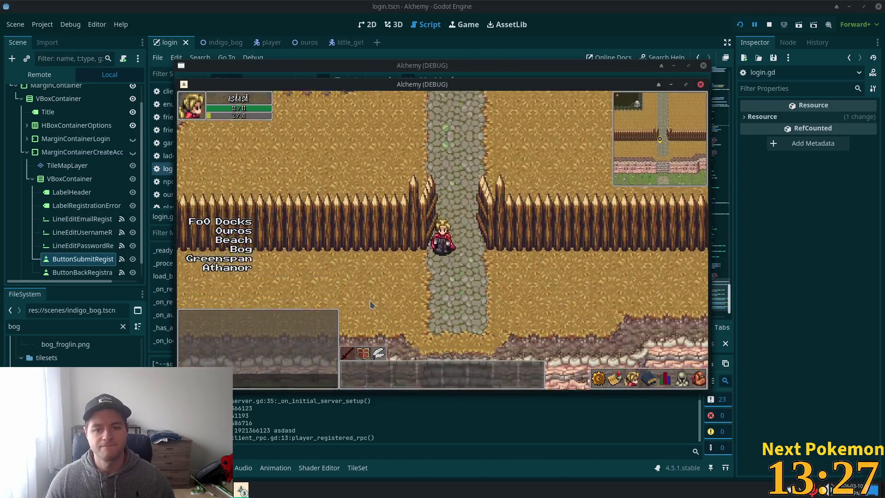
{"action": "key", "text": "Down"}
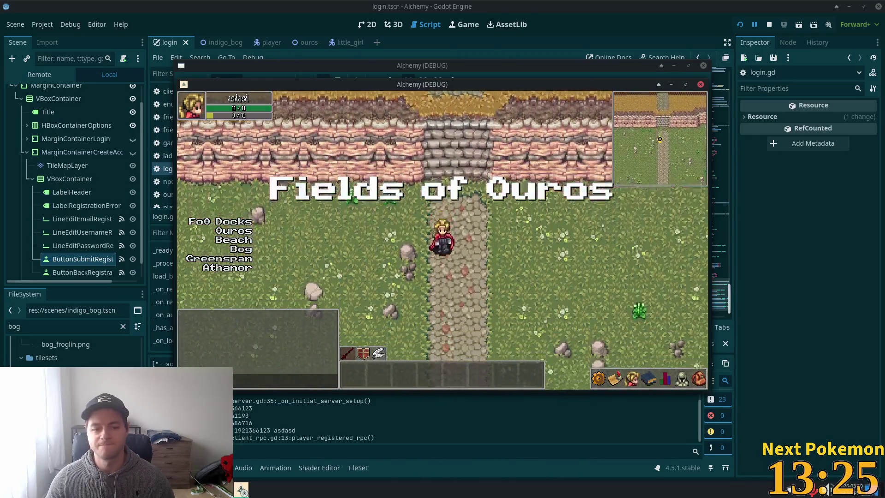
{"action": "left_click", "coordinate": [242, 490]}
{"action": "left_click", "coordinate": [283, 440]}
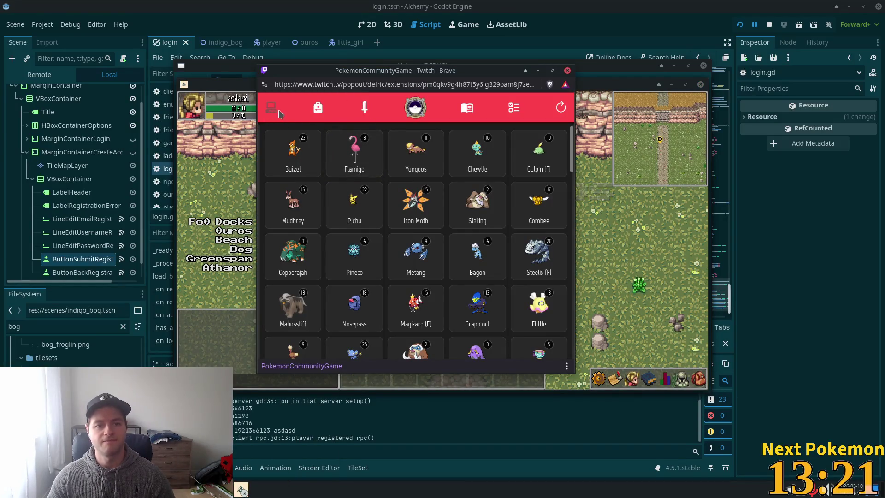
Step: Refresh the Pokémon list, filter it to the two Klang, view one's details, then return to Godot's login.gd
{"action": "left_click", "coordinate": [561, 107]}
{"action": "scroll", "coordinate": [451, 273], "scroll_direction": "up", "scroll_amount": 3}
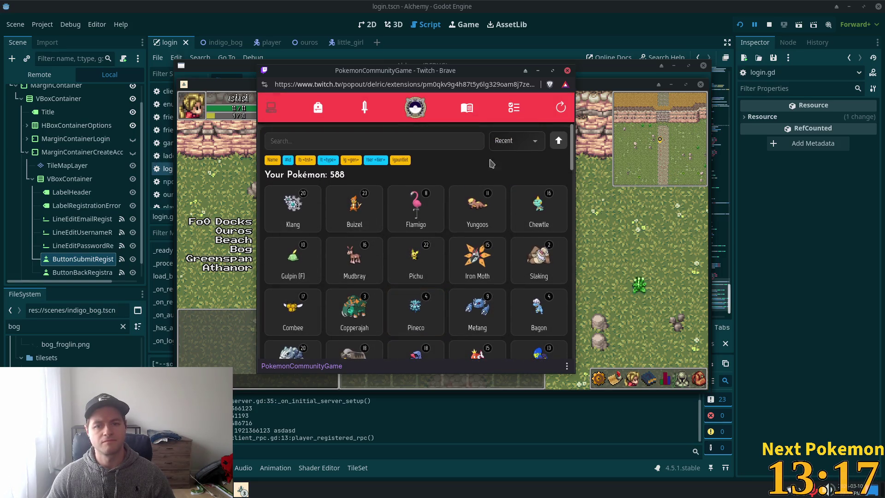
{"action": "type", "text": "klan"}
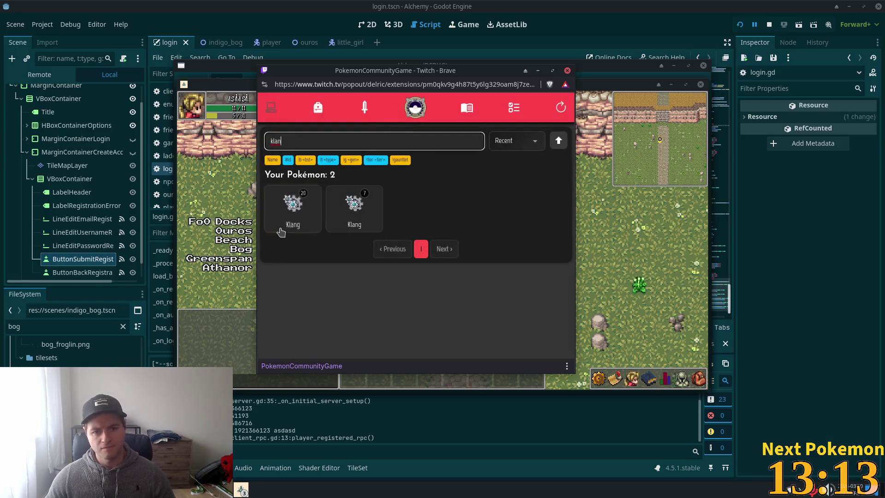
{"action": "left_click", "coordinate": [357, 207]}
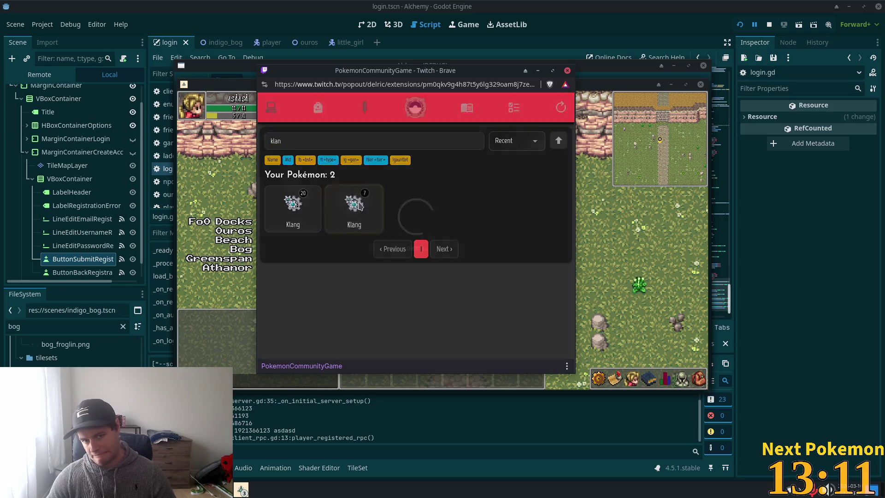
{"action": "scroll", "coordinate": [507, 258], "scroll_direction": "down", "scroll_amount": 5}
{"action": "scroll", "coordinate": [511, 254], "scroll_direction": "down", "scroll_amount": 3}
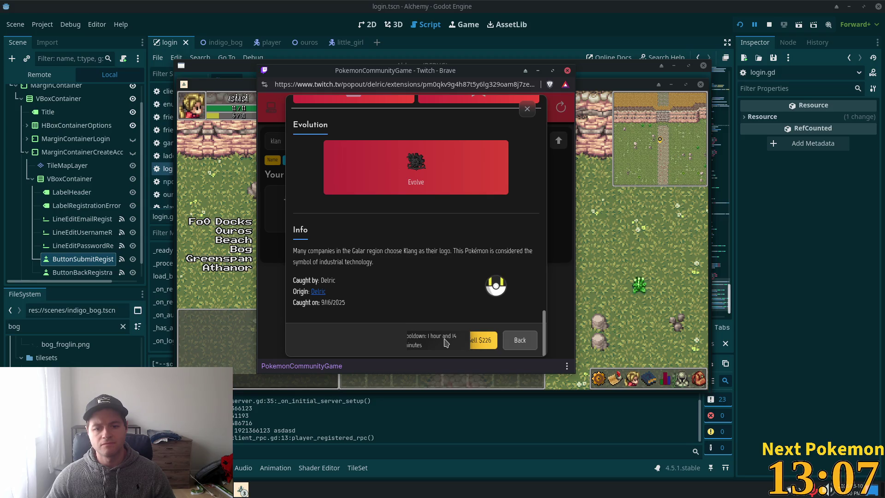
{"action": "key", "text": "Escape"}
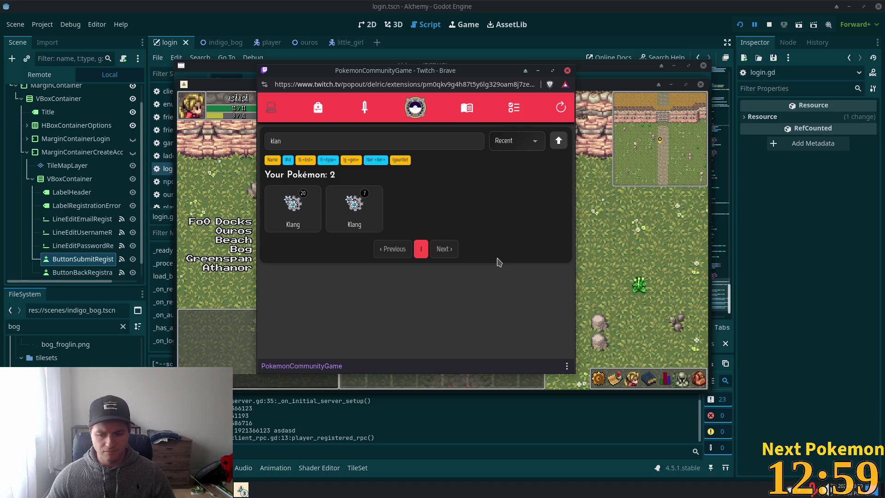
{"action": "left_click", "coordinate": [623, 5]}
{"action": "left_click", "coordinate": [516, 167]}
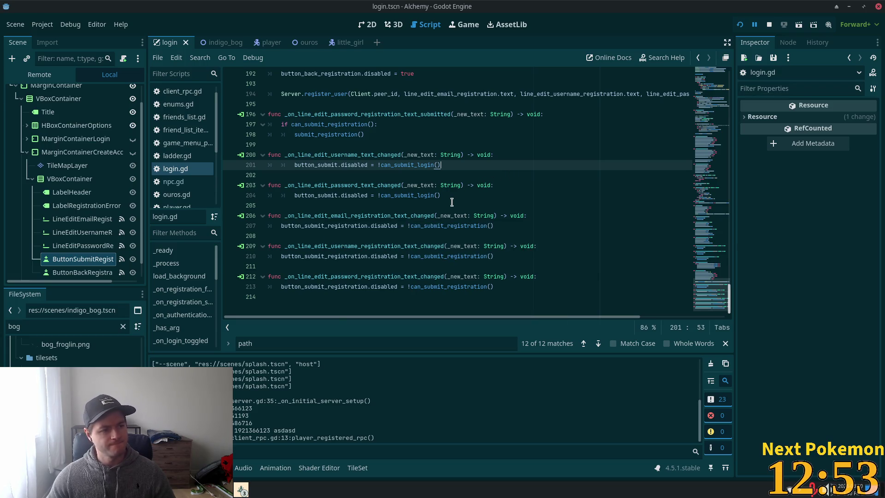
Step: Restart Alchemy, move its debug window aside to inspect the title screen, then switch away
{"action": "left_click", "coordinate": [740, 25]}
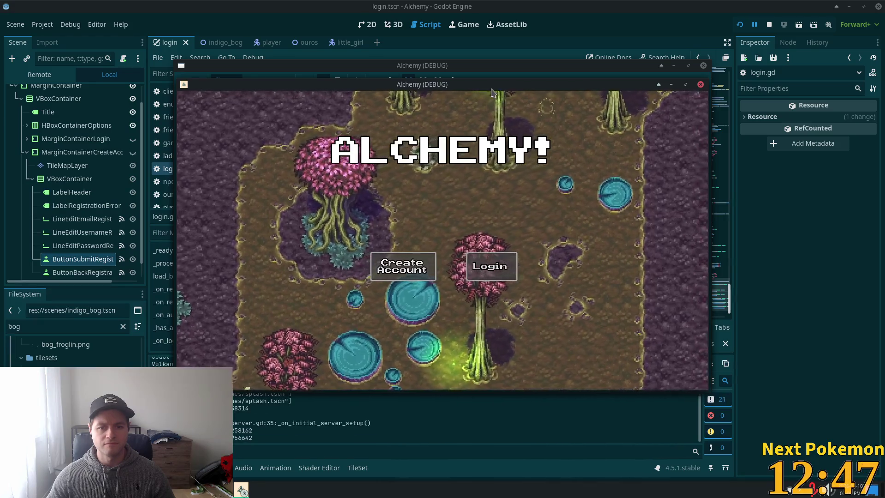
{"action": "mouse_move", "coordinate": [539, 85]}
{"action": "left_mouse_down"}
{"action": "mouse_move", "coordinate": [433, 142]}
{"action": "mouse_move", "coordinate": [439, 119]}
{"action": "mouse_move", "coordinate": [539, 143]}
{"action": "mouse_move", "coordinate": [545, 80]}
{"action": "mouse_move", "coordinate": [636, 89]}
{"action": "mouse_move", "coordinate": [327, 91]}
{"action": "mouse_move", "coordinate": [479, 118]}
{"action": "mouse_move", "coordinate": [356, 130]}
{"action": "left_mouse_up"}
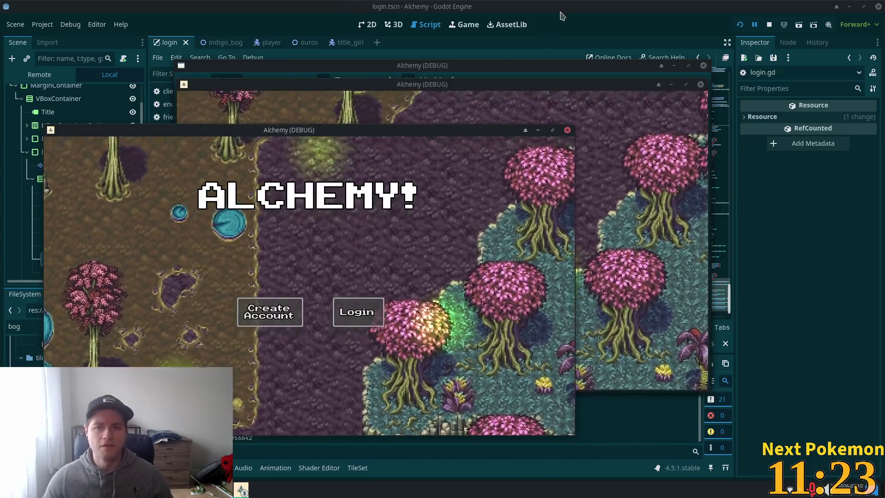
{"action": "key", "text": "alt+Tab"}
Step: Quick-open splash.tscn by searching 'sh' and select its HostButton node
{"action": "key", "text": "shift+alt+o"}
{"action": "type", "text": "sh"}
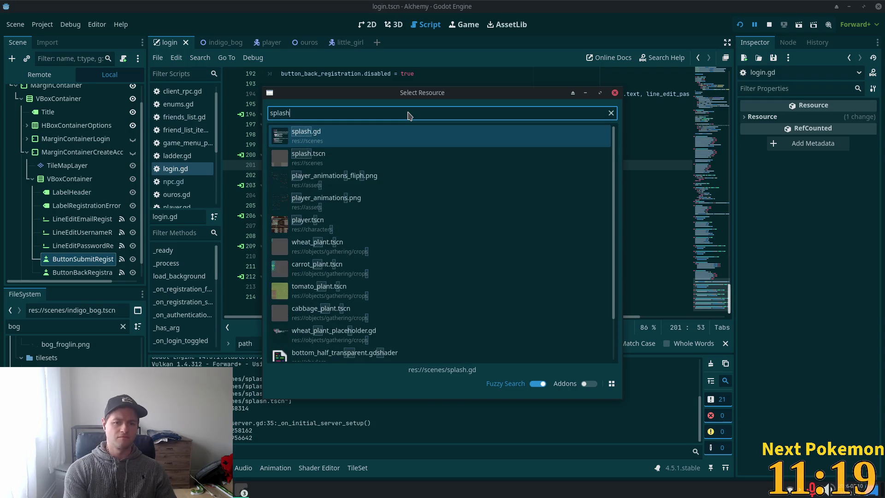
{"action": "left_click", "coordinate": [328, 159]}
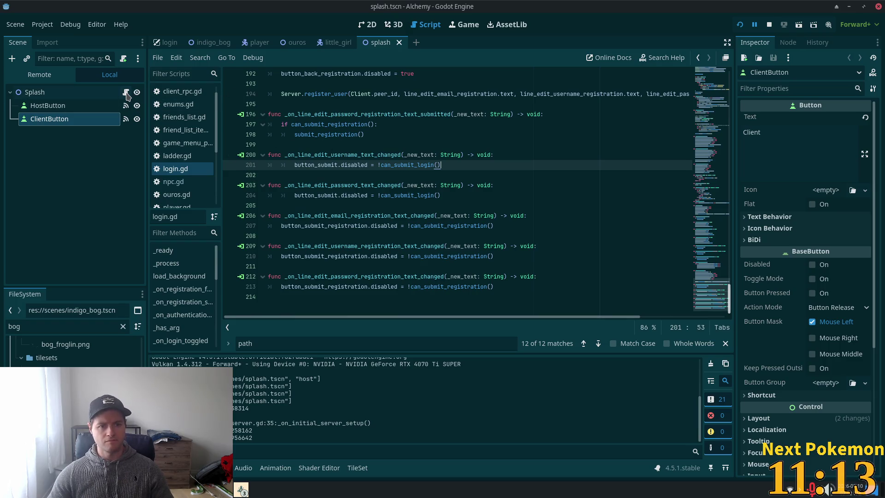
{"action": "left_click", "coordinate": [74, 108]}
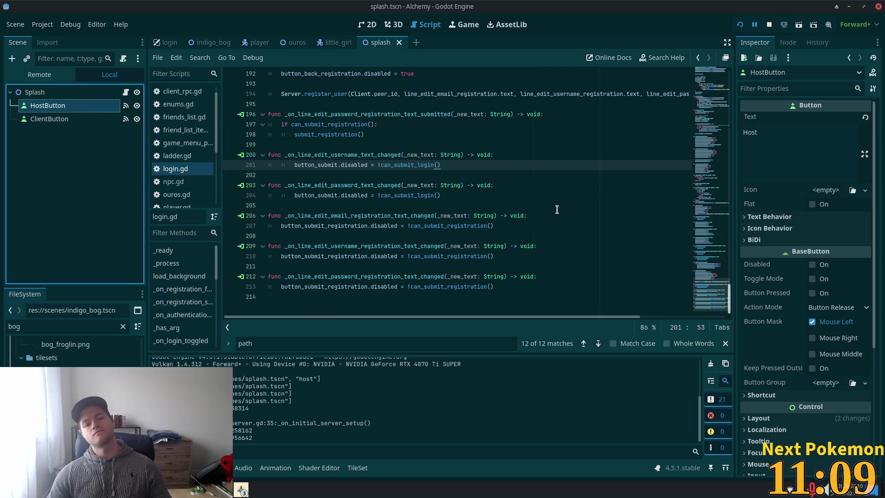
Step: Open the Splash node's attached splash.gd script with its host command-line check
{"action": "scroll", "coordinate": [468, 202], "scroll_direction": "up", "scroll_amount": 7}
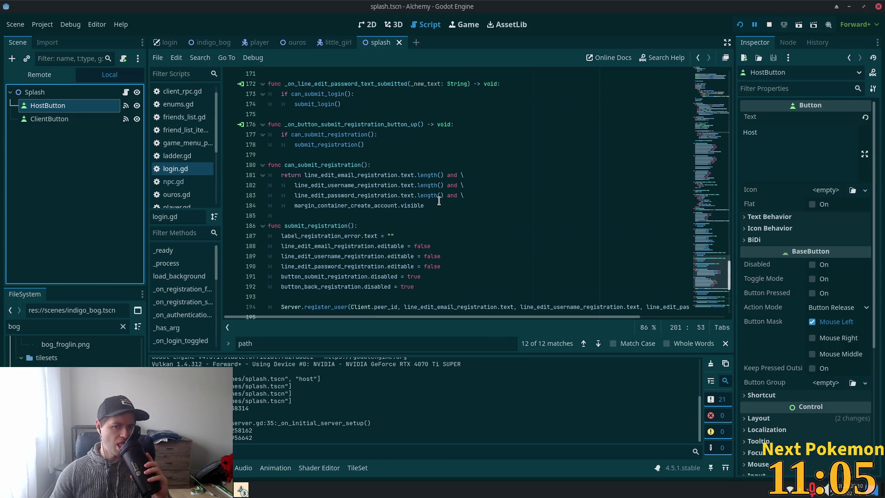
{"action": "scroll", "coordinate": [440, 203], "scroll_direction": "up", "scroll_amount": 3}
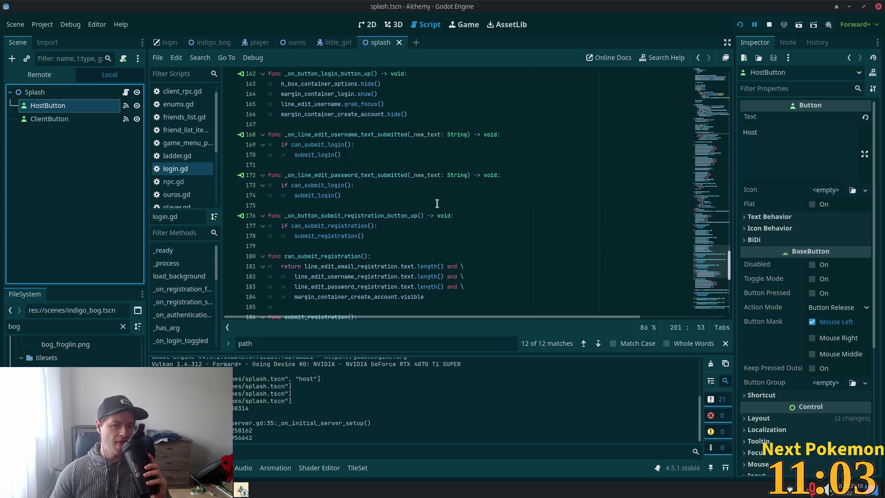
{"action": "scroll", "coordinate": [439, 204], "scroll_direction": "up", "scroll_amount": 3}
{"action": "scroll", "coordinate": [440, 206], "scroll_direction": "up", "scroll_amount": 10}
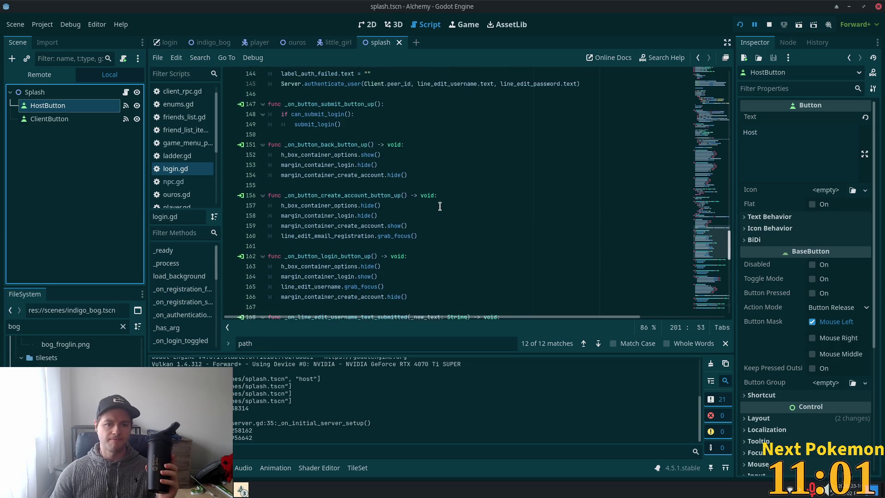
{"action": "scroll", "coordinate": [440, 207], "scroll_direction": "up", "scroll_amount": 2}
{"action": "scroll", "coordinate": [441, 206], "scroll_direction": "up", "scroll_amount": 1}
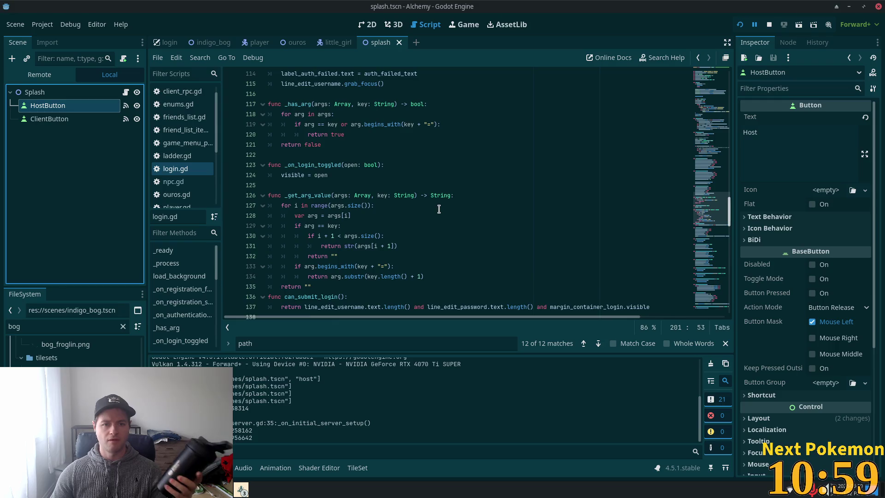
{"action": "left_click", "coordinate": [126, 93]}
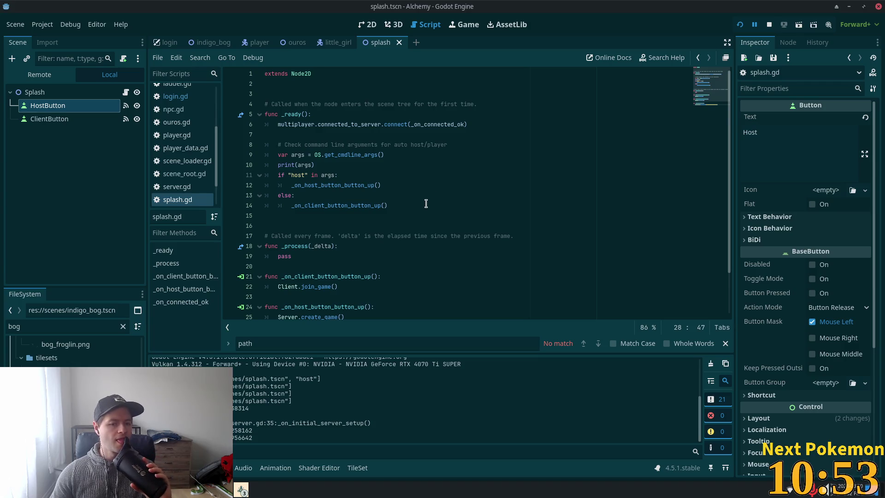
{"action": "scroll", "coordinate": [425, 203], "scroll_direction": "down", "scroll_amount": 2}
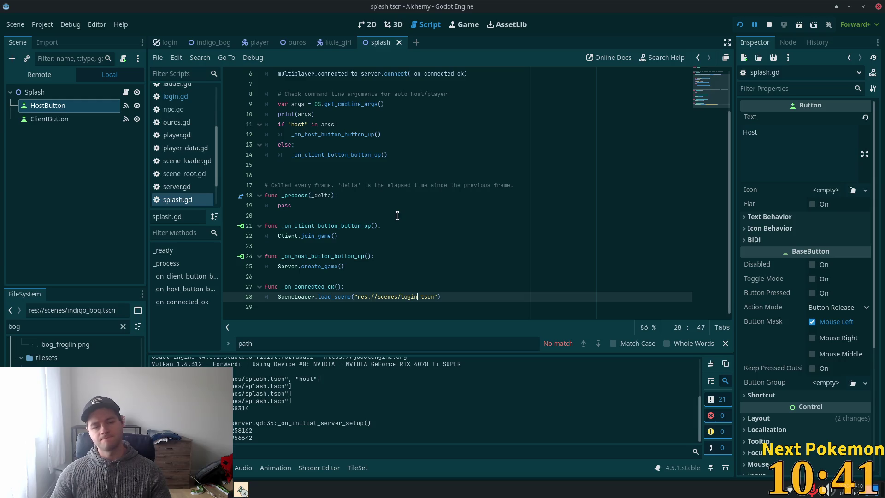
{"action": "scroll", "coordinate": [401, 218], "scroll_direction": "up", "scroll_amount": 2}
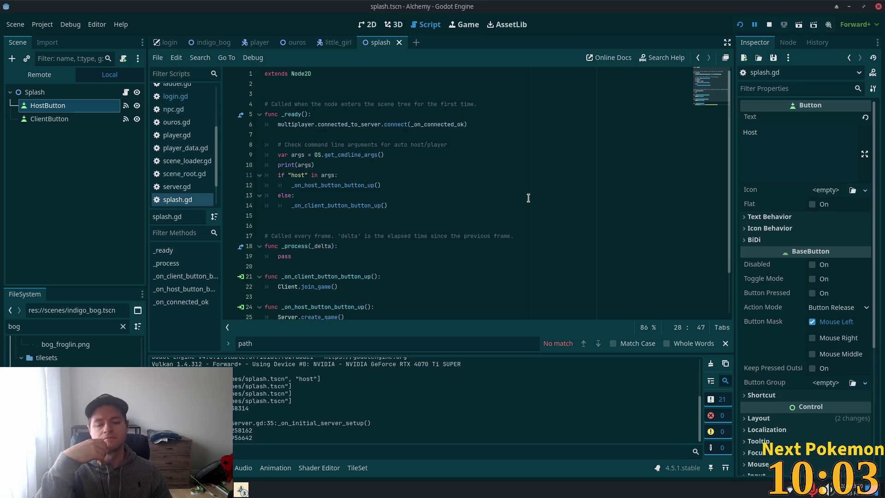
{"action": "scroll", "coordinate": [505, 166], "scroll_direction": "down", "scroll_amount": 2}
{"action": "double_click", "coordinate": [410, 296]}
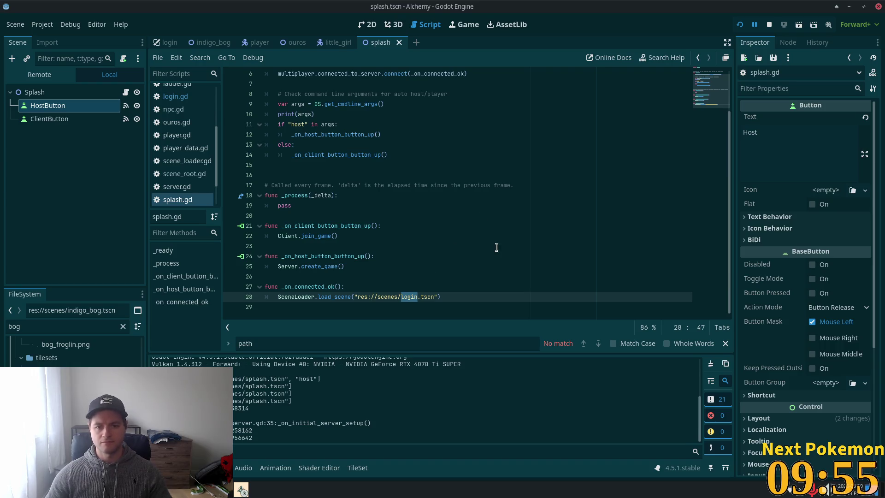
{"action": "scroll", "coordinate": [417, 219], "scroll_direction": "up", "scroll_amount": 2}
{"action": "double_click", "coordinate": [387, 125]}
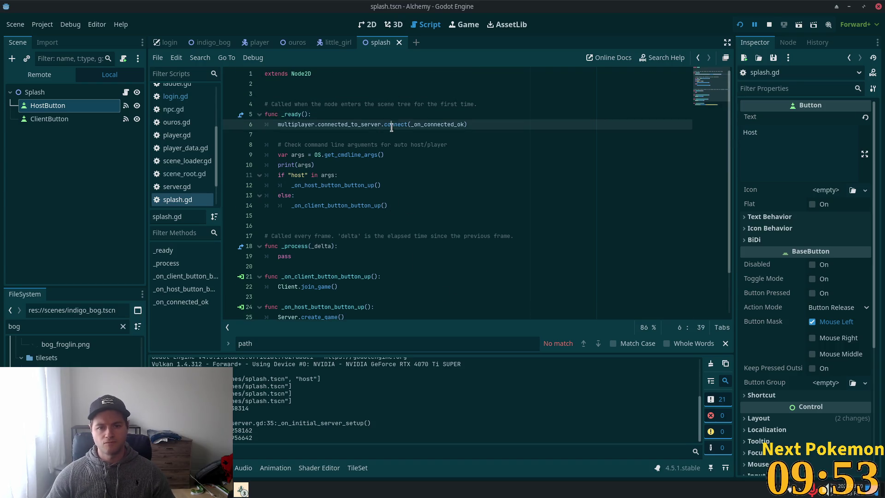
{"action": "double_click", "coordinate": [281, 121]}
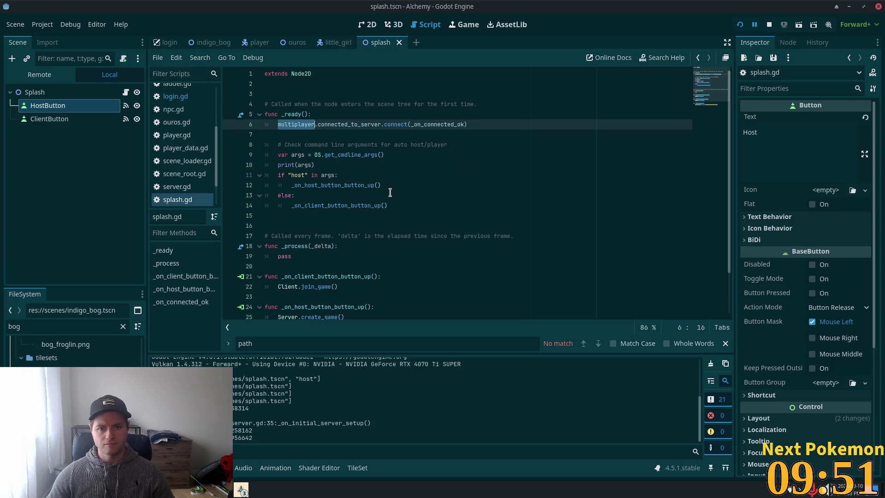
{"action": "scroll", "coordinate": [392, 193], "scroll_direction": "down", "scroll_amount": 2}
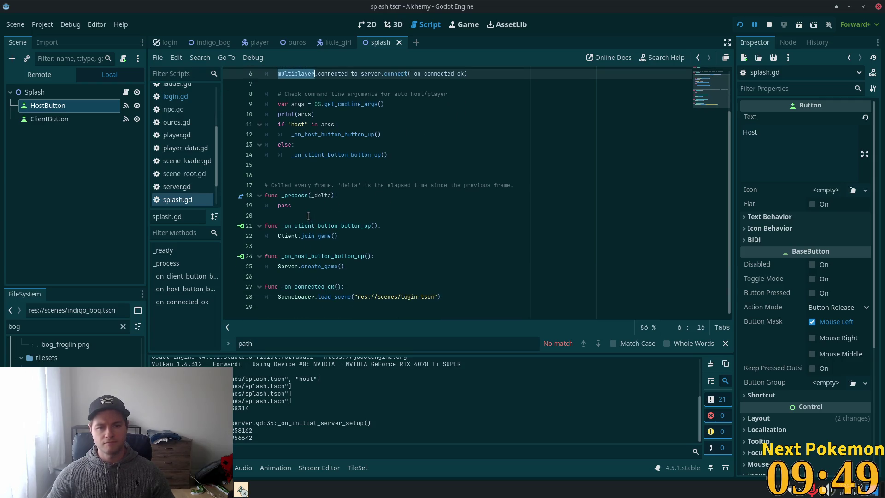
{"action": "left_click", "coordinate": [307, 125]}
{"action": "double_click", "coordinate": [323, 134]}
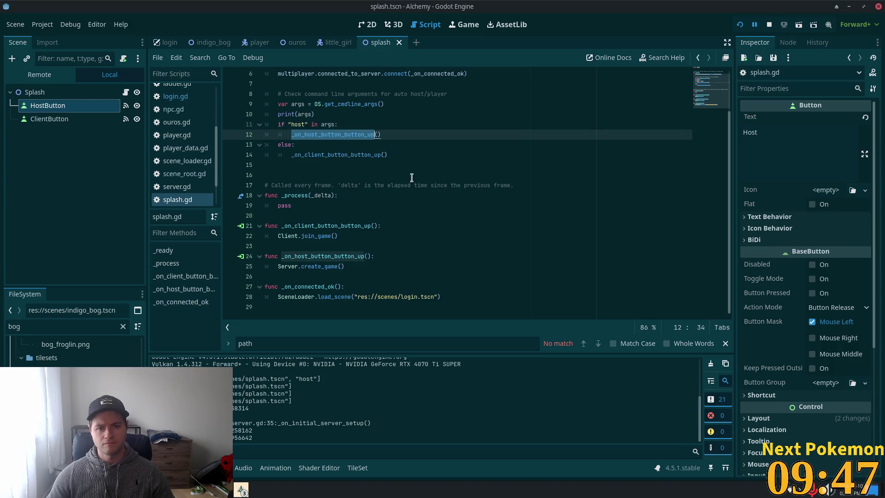
{"action": "left_click_drag", "start_coordinate": [274, 267], "coordinate": [350, 267]}
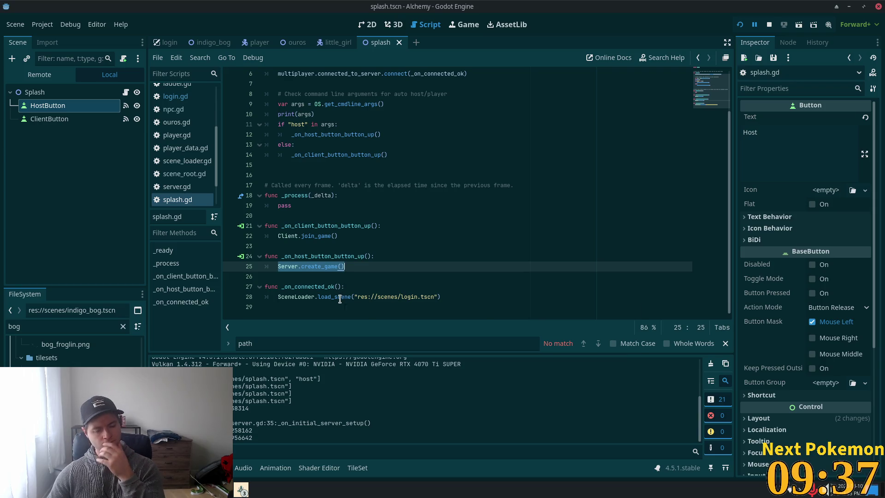
{"action": "scroll", "coordinate": [352, 289], "scroll_direction": "up", "scroll_amount": 2}
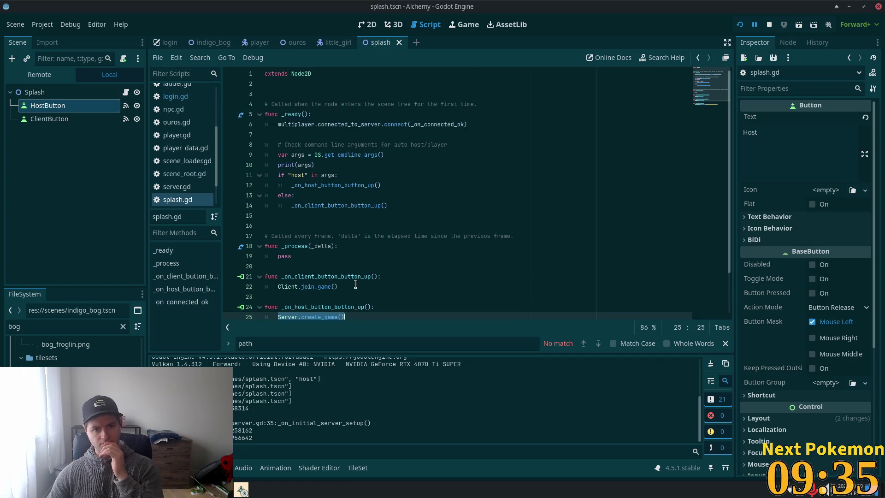
{"action": "scroll", "coordinate": [355, 285], "scroll_direction": "down", "scroll_amount": 2}
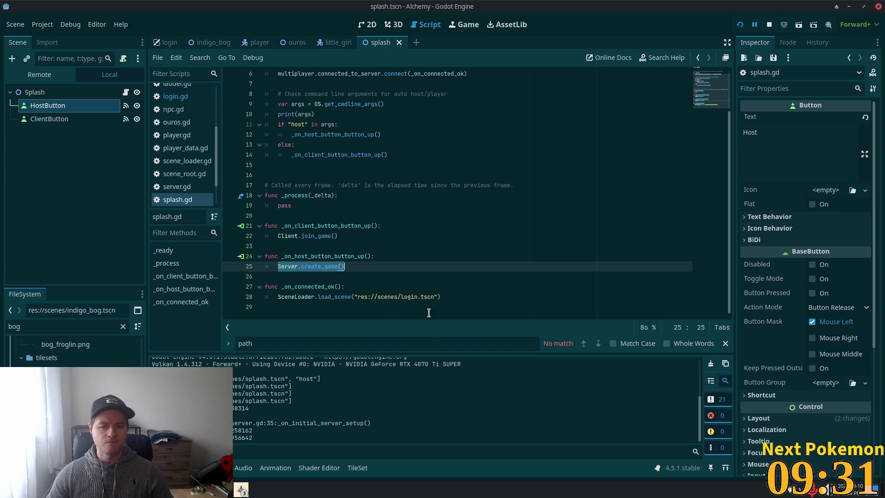
Step: Open login.tscn from the path on line 28 and its CanvasLayer script login.gd
{"action": "left_click", "coordinate": [404, 297], "text": "ctrl"}
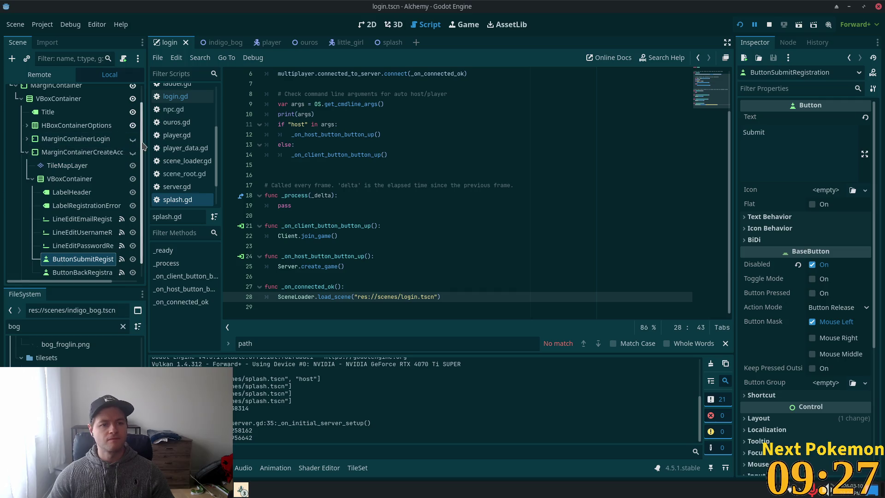
{"action": "left_click", "coordinate": [121, 92]}
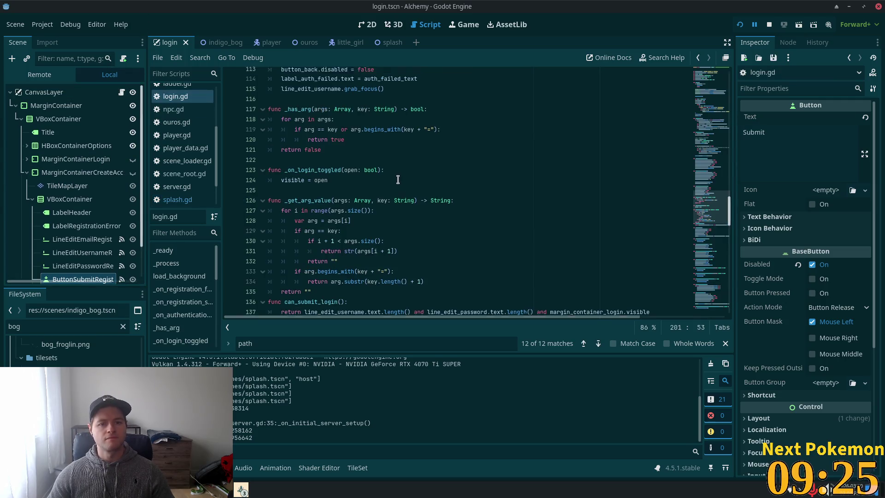
{"action": "scroll", "coordinate": [404, 185], "scroll_direction": "up", "scroll_amount": 4}
{"action": "left_click_drag", "start_coordinate": [725, 196], "coordinate": [725, 107]}
Step: Scroll through login.gd to review its _ready timer and --username authentication code
{"action": "scroll", "coordinate": [320, 188], "scroll_direction": "down", "scroll_amount": 4}
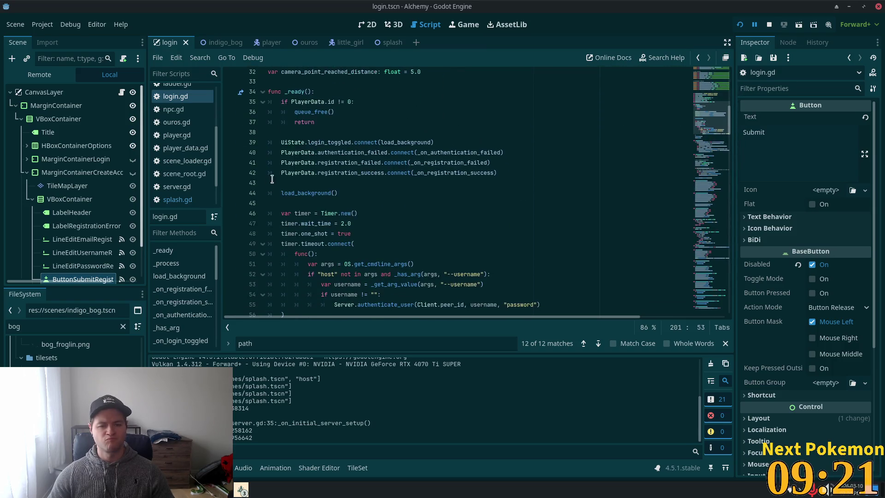
{"action": "scroll", "coordinate": [320, 188], "scroll_direction": "down", "scroll_amount": 3}
{"action": "scroll", "coordinate": [332, 187], "scroll_direction": "up", "scroll_amount": 2}
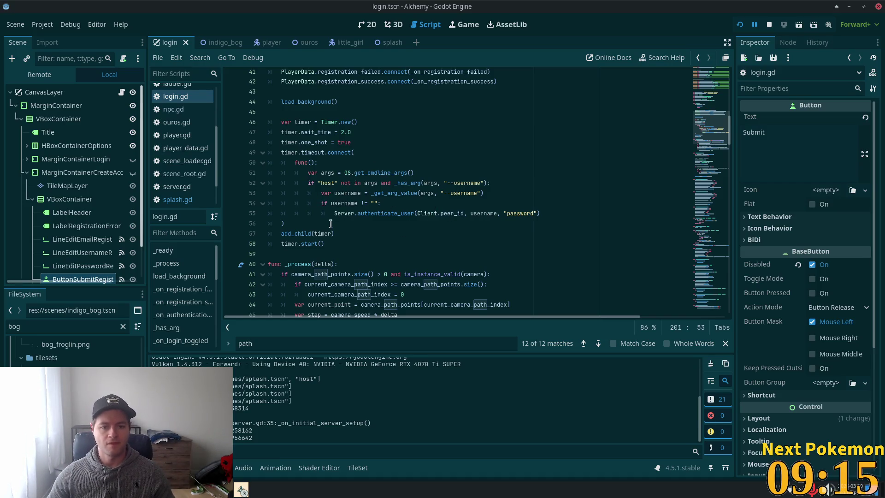
{"action": "scroll", "coordinate": [361, 261], "scroll_direction": "up", "scroll_amount": 13}
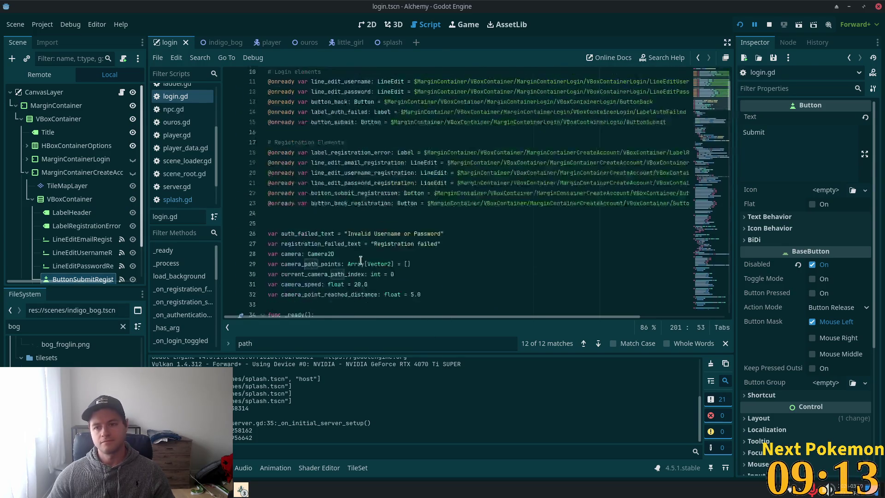
{"action": "scroll", "coordinate": [361, 260], "scroll_direction": "up", "scroll_amount": 1}
{"action": "scroll", "coordinate": [357, 260], "scroll_direction": "down", "scroll_amount": 9}
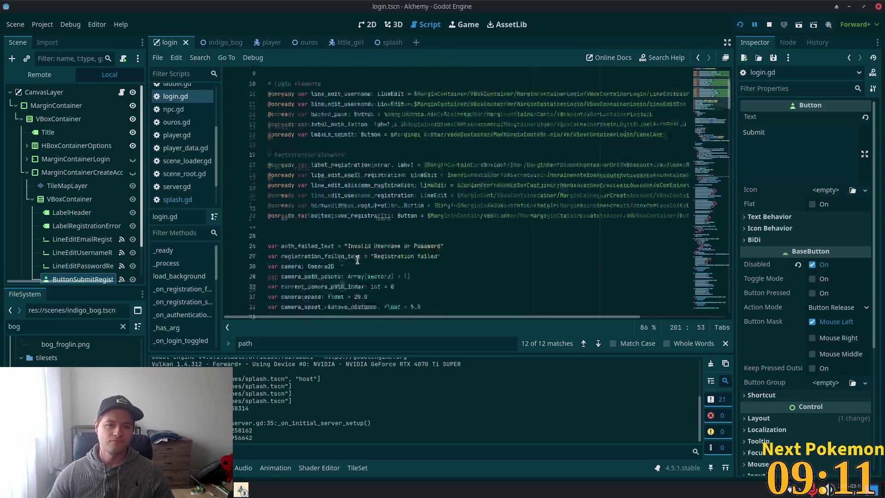
{"action": "scroll", "coordinate": [356, 260], "scroll_direction": "down", "scroll_amount": 11}
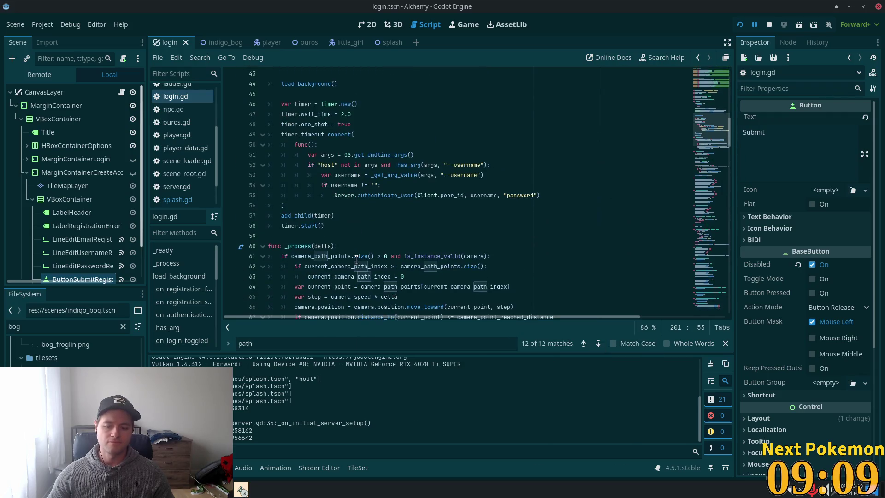
{"action": "scroll", "coordinate": [387, 272], "scroll_direction": "down", "scroll_amount": 5}
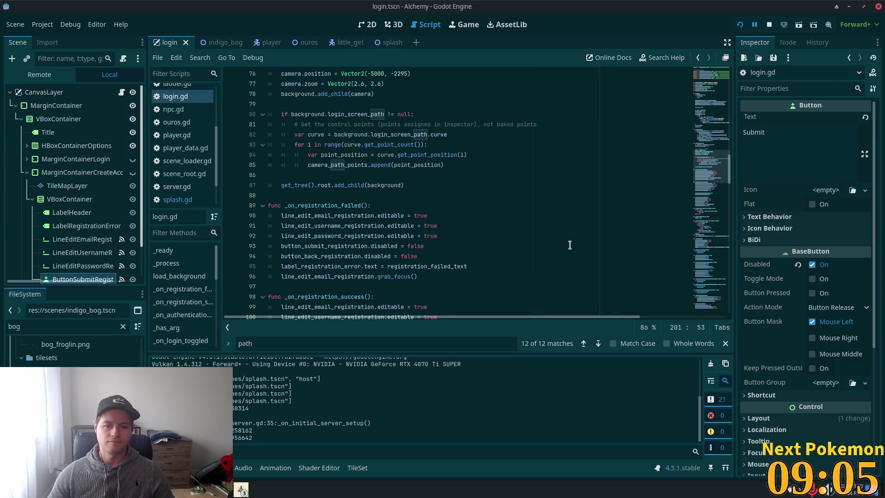
{"action": "scroll", "coordinate": [574, 245], "scroll_direction": "down", "scroll_amount": 8}
{"action": "left_click_drag", "start_coordinate": [696, 166], "coordinate": [711, 102]}
{"action": "scroll", "coordinate": [711, 102], "scroll_direction": "up", "scroll_amount": 7}
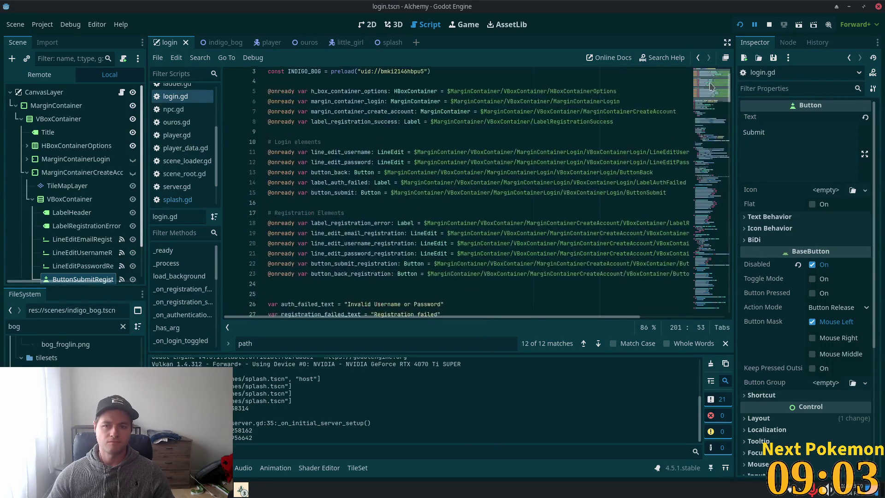
Step: Return to splash.gd and inspect the Server call on line 25 and the host handler on line 12
{"action": "left_click", "coordinate": [387, 42]}
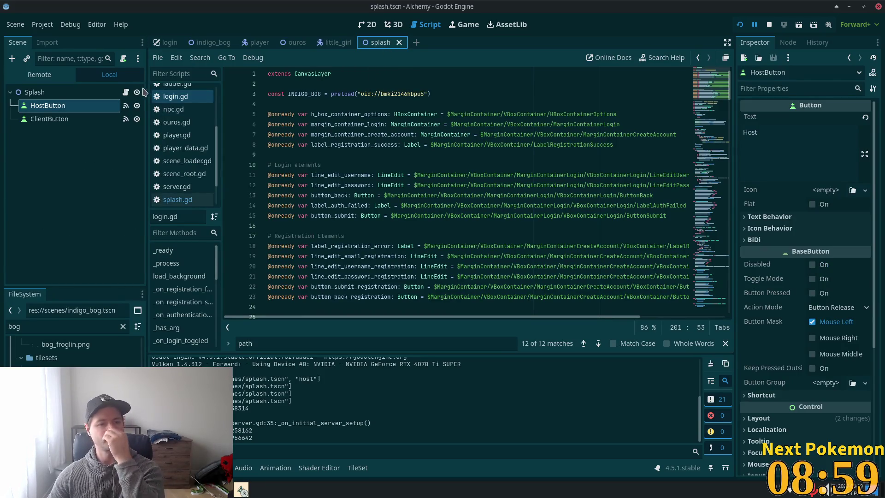
{"action": "left_click", "coordinate": [284, 227]}
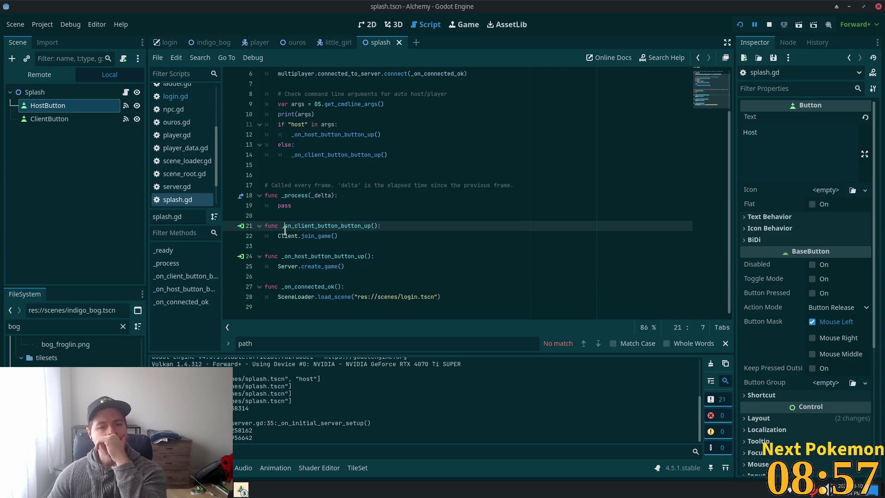
{"action": "double_click", "coordinate": [288, 267]}
{"action": "scroll", "coordinate": [438, 264], "scroll_direction": "up", "scroll_amount": 2}
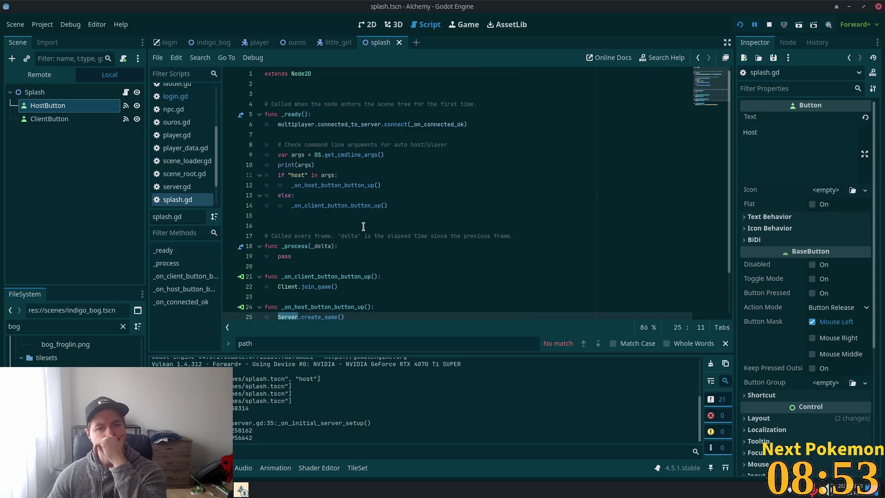
{"action": "double_click", "coordinate": [320, 185]}
{"action": "scroll", "coordinate": [342, 208], "scroll_direction": "down", "scroll_amount": 2}
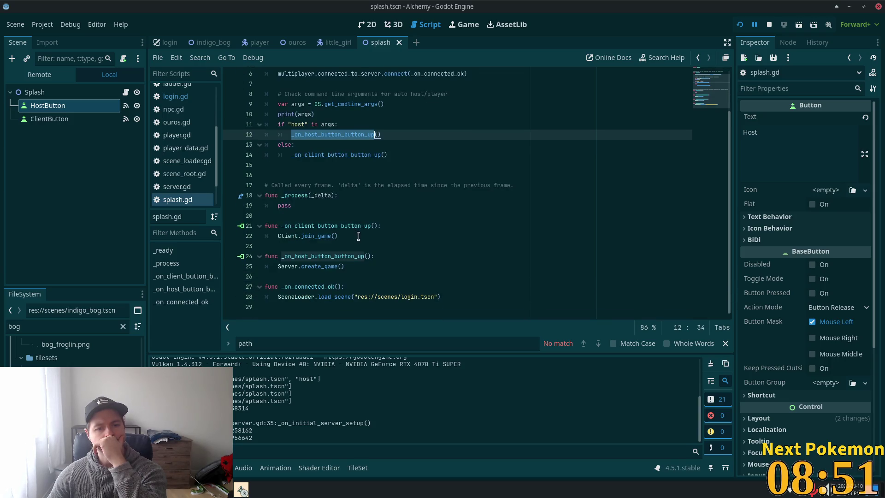
{"action": "scroll", "coordinate": [302, 267], "scroll_direction": "up", "scroll_amount": 2}
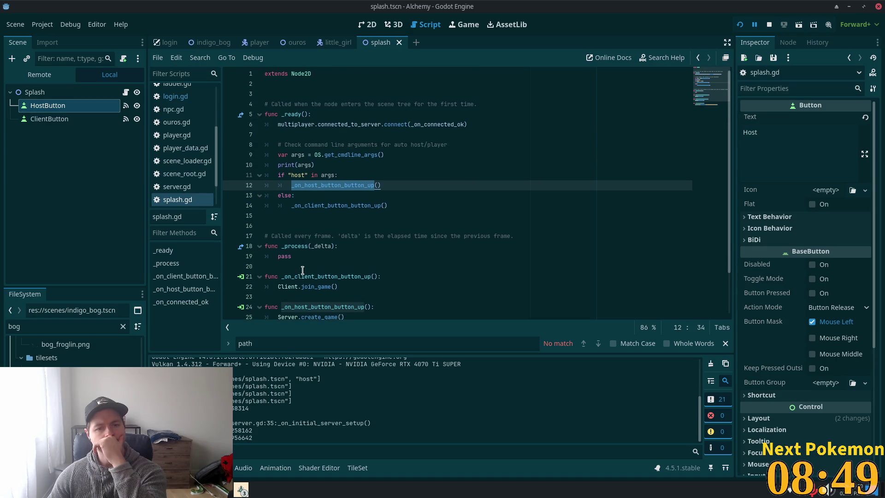
{"action": "scroll", "coordinate": [332, 230], "scroll_direction": "down", "scroll_amount": 2}
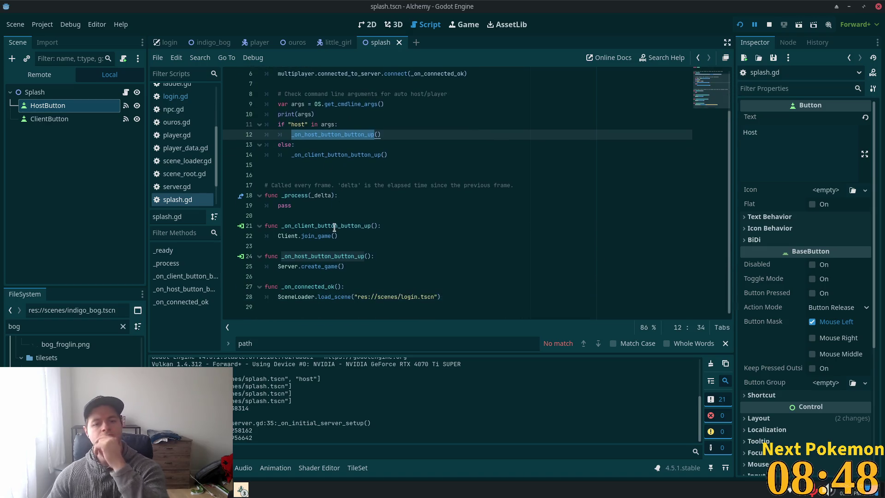
Step: Jump to create_game in server.gd and review its ENet server and server.tscn loading
{"action": "left_click", "coordinate": [316, 268], "text": "ctrl"}
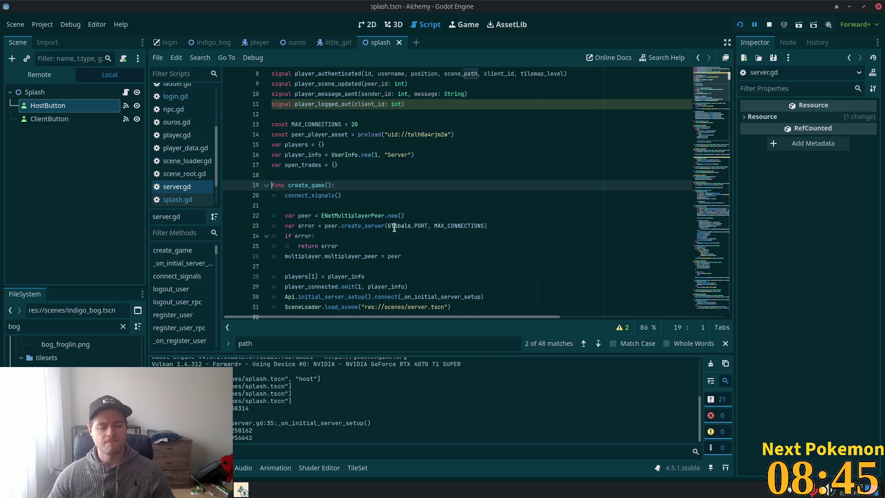
{"action": "scroll", "coordinate": [397, 240], "scroll_direction": "down", "scroll_amount": 3}
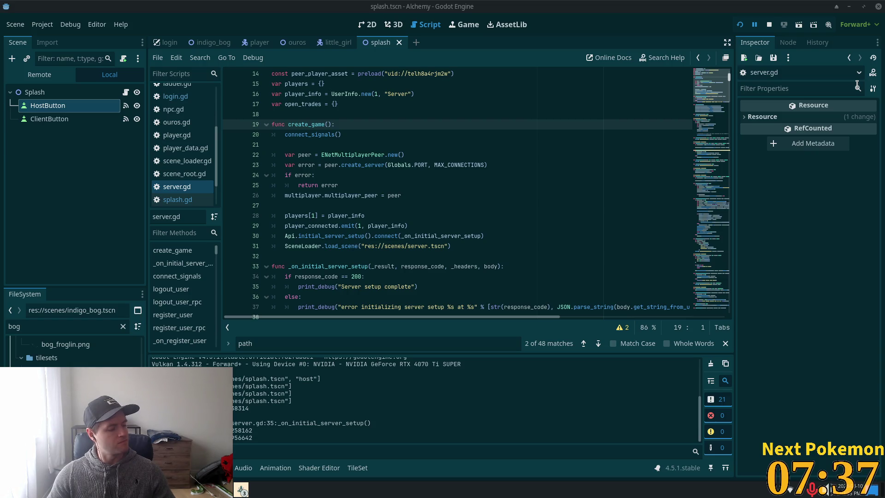
{"action": "left_click", "coordinate": [367, 114]}
{"action": "scroll", "coordinate": [388, 247], "scroll_direction": "down", "scroll_amount": 4}
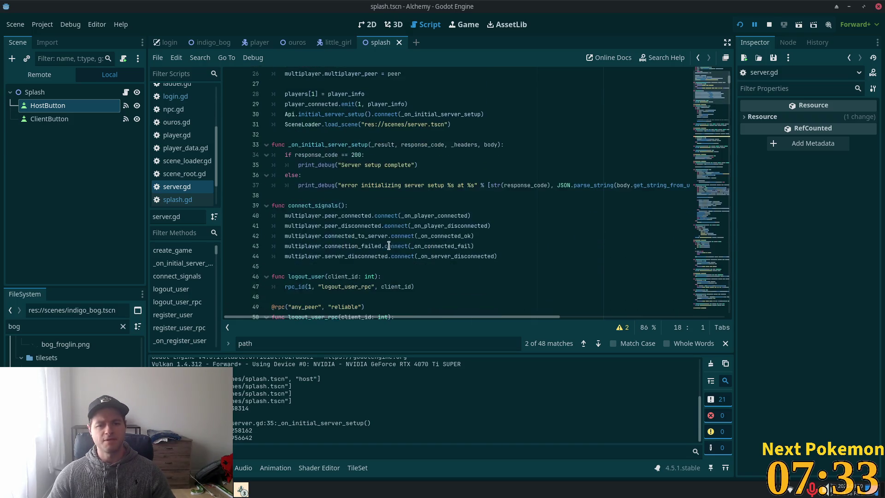
{"action": "scroll", "coordinate": [383, 212], "scroll_direction": "down", "scroll_amount": 3}
{"action": "scroll", "coordinate": [349, 189], "scroll_direction": "up", "scroll_amount": 2}
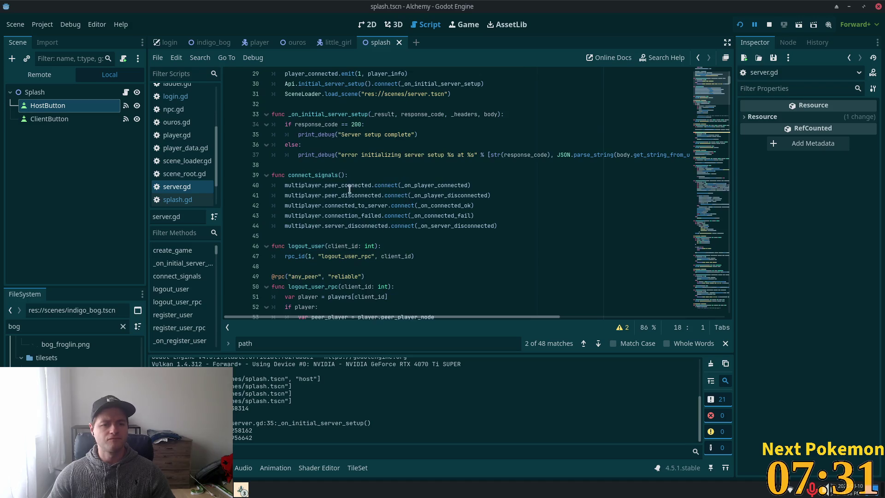
Step: Back in splash.gd, select Server.create_game() on line 25 and open login.tscn from line 28
{"action": "left_click", "coordinate": [126, 92]}
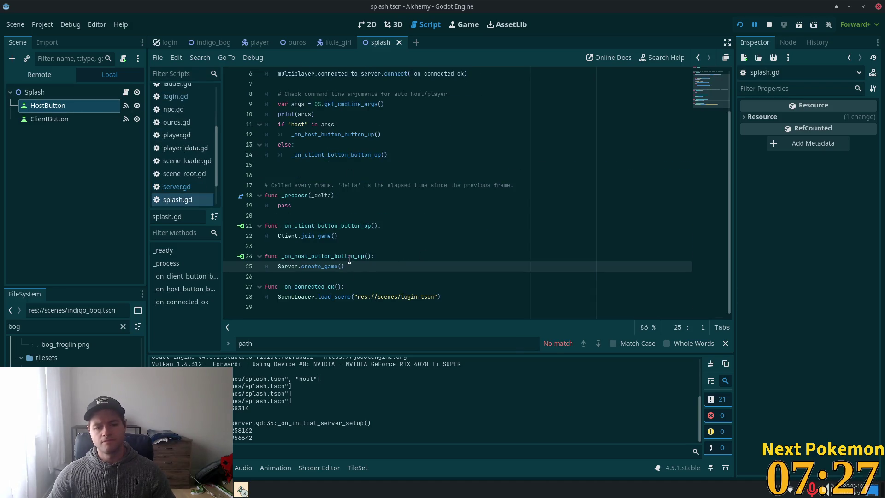
{"action": "left_click_drag", "start_coordinate": [350, 267], "coordinate": [279, 267]}
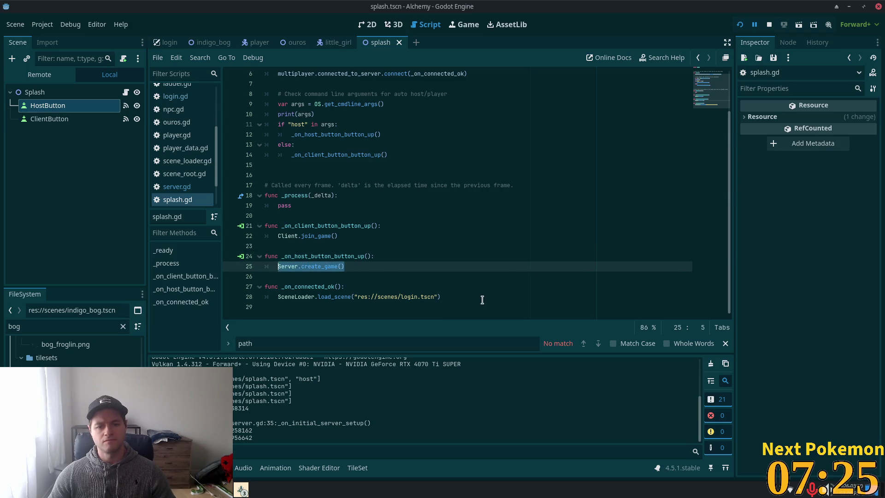
{"action": "scroll", "coordinate": [345, 249], "scroll_direction": "up", "scroll_amount": 2}
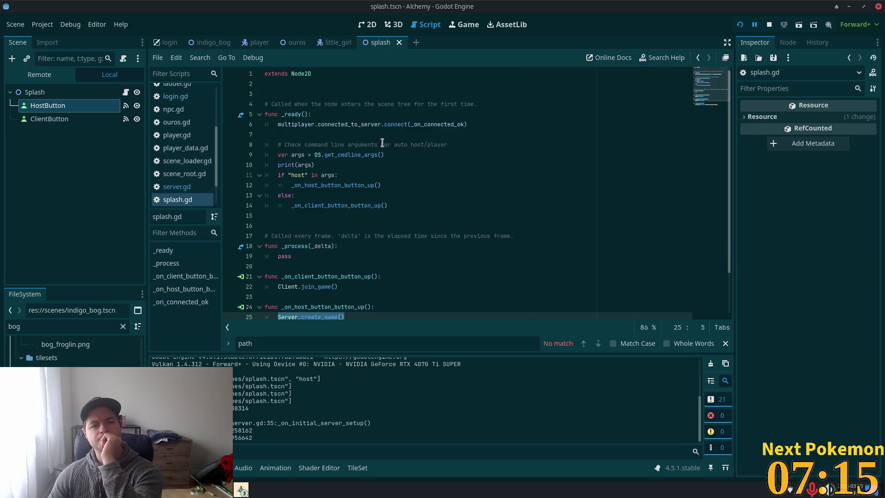
{"action": "scroll", "coordinate": [368, 131], "scroll_direction": "down", "scroll_amount": 2}
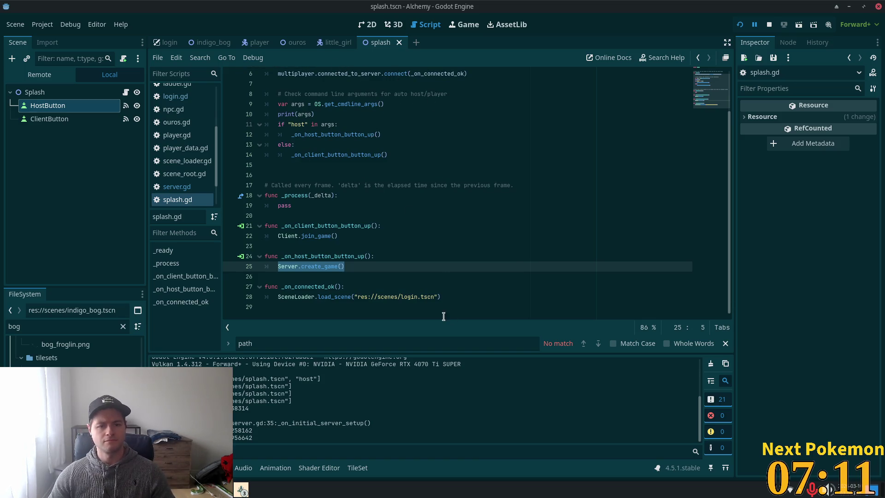
{"action": "left_click", "coordinate": [428, 298], "text": "ctrl"}
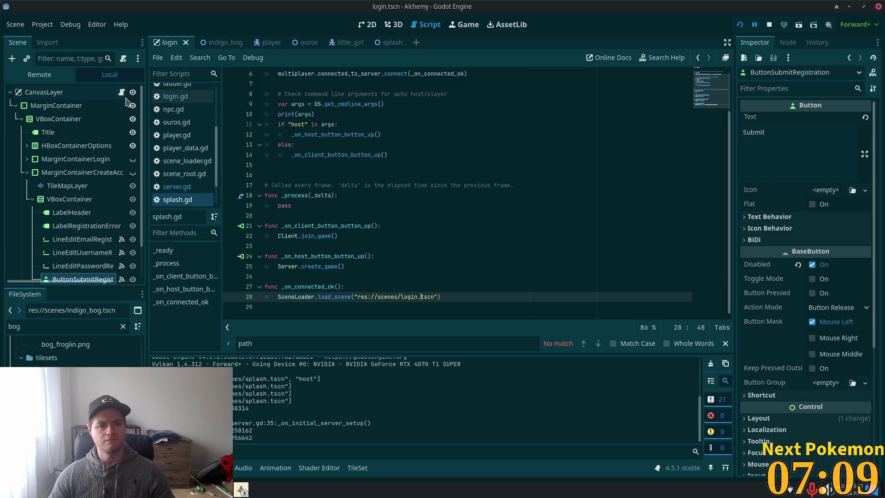
Step: In login.gd, insert a blank line below _ready's PlayerData.id early-return check
{"action": "left_click", "coordinate": [121, 92]}
{"action": "scroll", "coordinate": [363, 170], "scroll_direction": "down", "scroll_amount": 5}
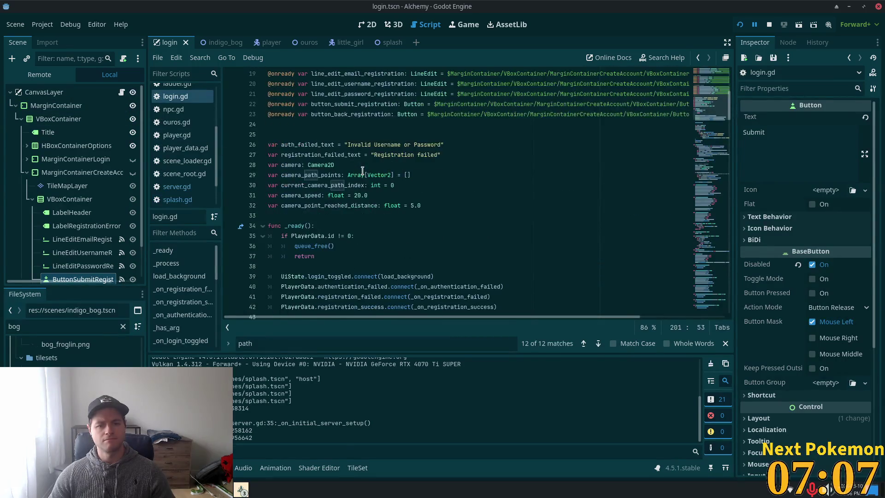
{"action": "double_click", "coordinate": [325, 155]}
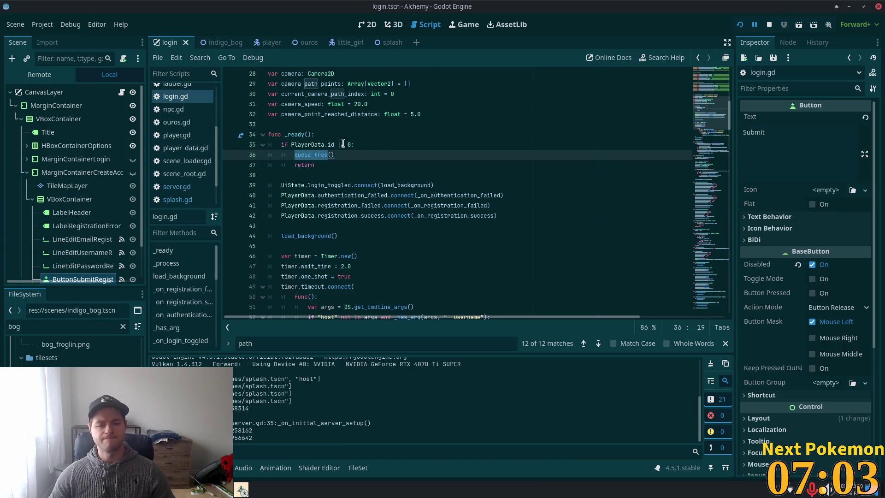
{"action": "double_click", "coordinate": [323, 145]}
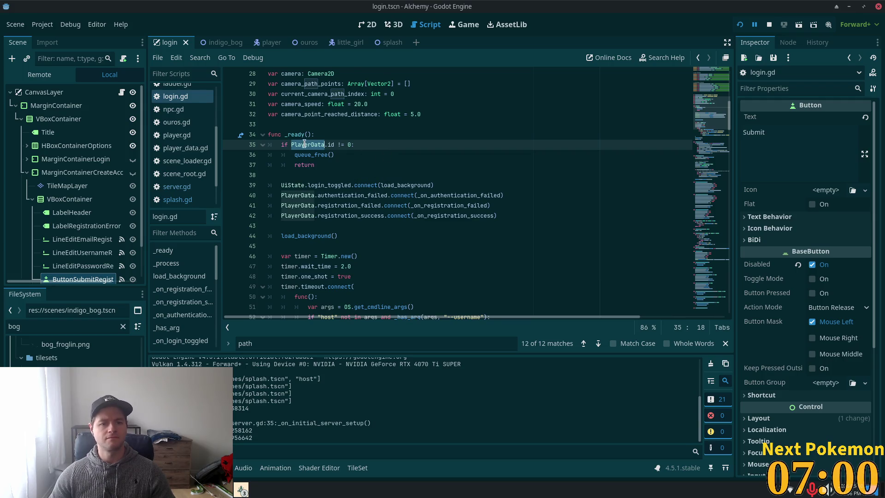
{"action": "double_click", "coordinate": [330, 144]}
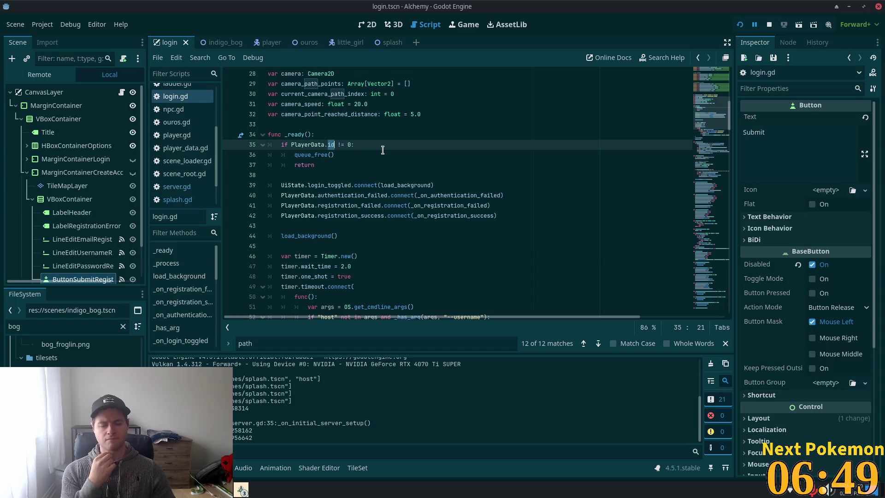
{"action": "left_click", "coordinate": [287, 174]}
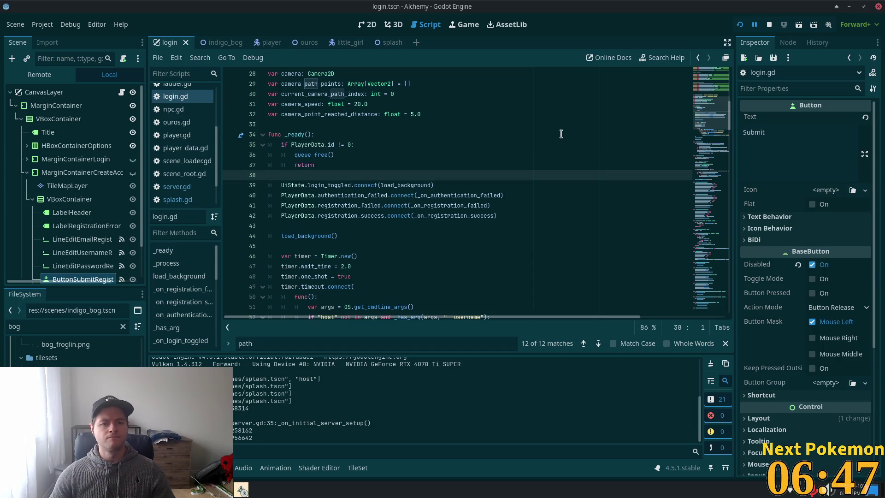
{"action": "key", "text": "Return"}
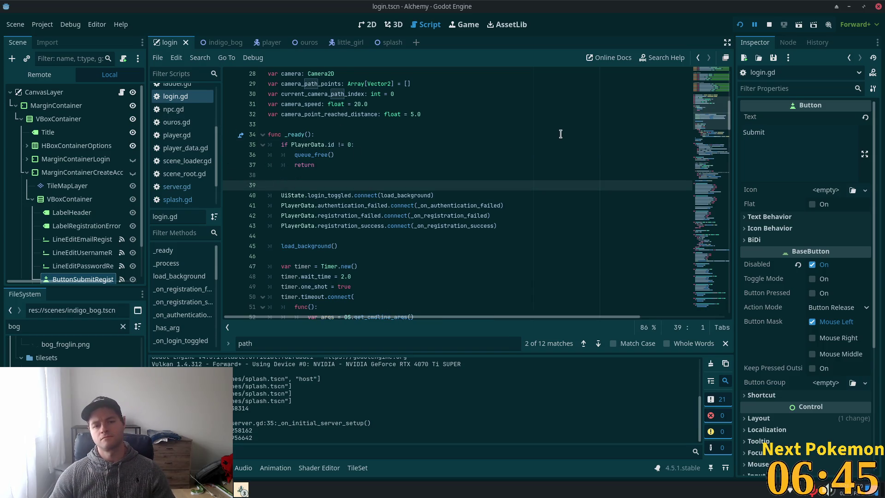
Step: Add more blank lines in _ready and start an 'if' condition on line 39
{"action": "key", "text": "Up"}
{"action": "key", "text": "Return"}
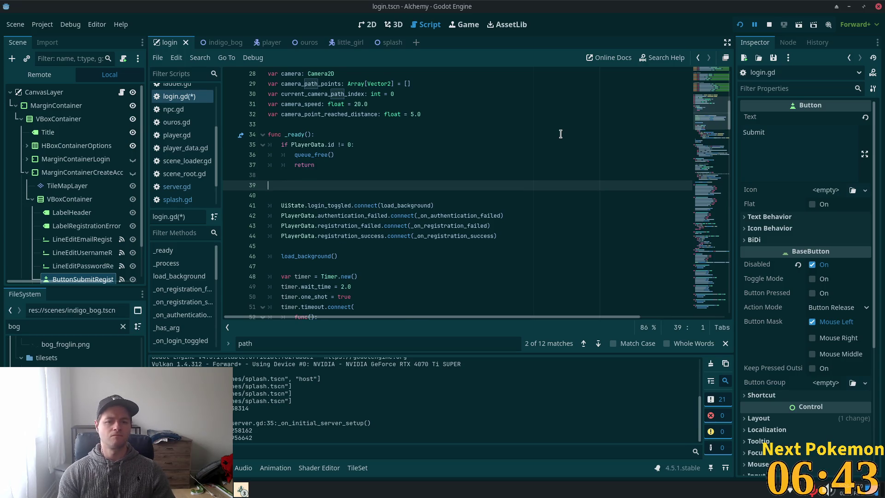
{"action": "type", "text": "if"}
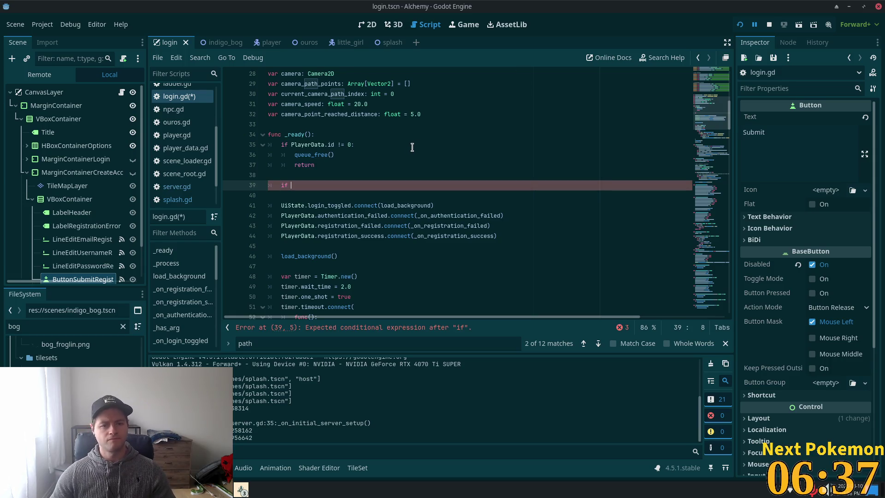
{"action": "type", "text": "hos"}
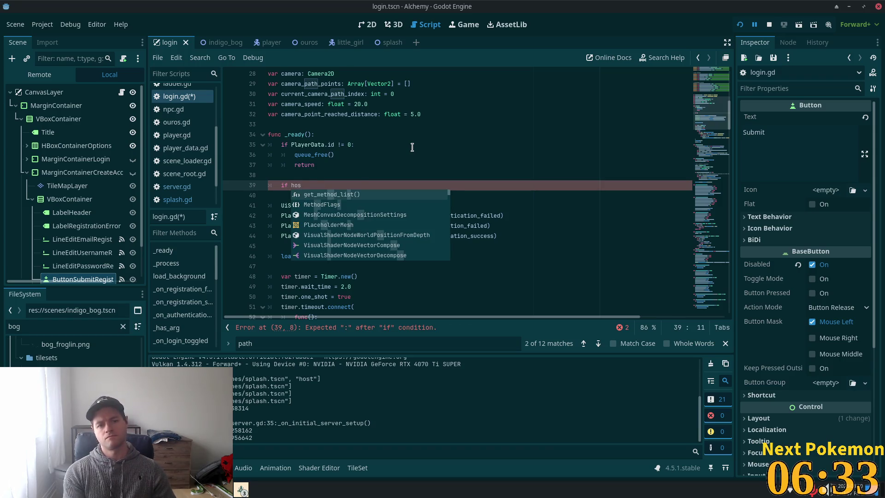
{"action": "key", "text": "BackSpace"}
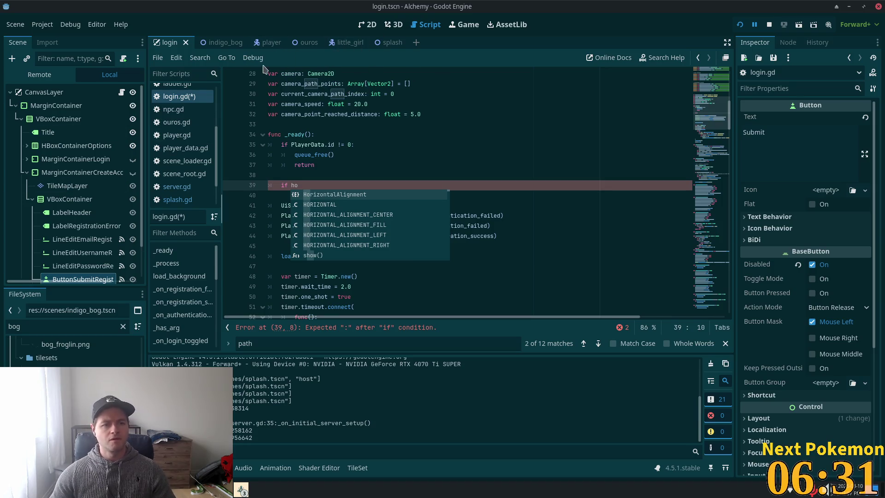
Step: Open splash.gd and select its if "host" in args: check on line 11
{"action": "left_click_drag", "start_coordinate": [176, 96], "coordinate": [185, 202]}
{"action": "left_click", "coordinate": [183, 187]}
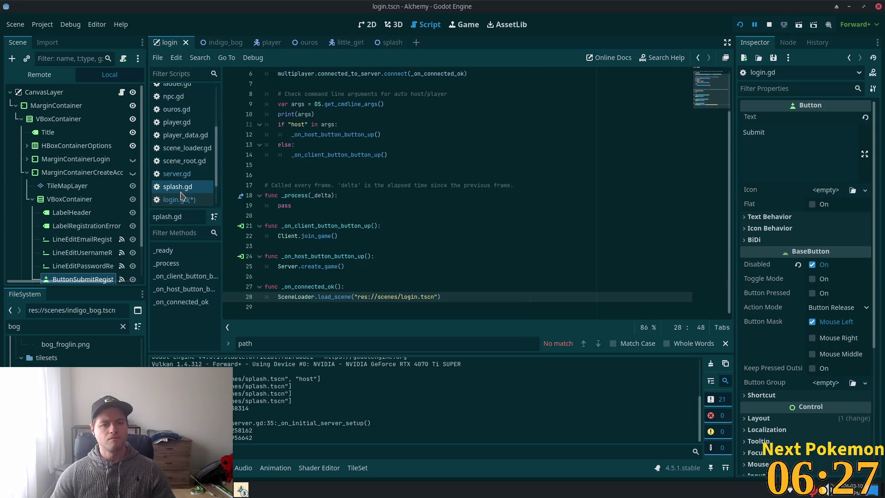
{"action": "scroll", "coordinate": [461, 267], "scroll_direction": "up", "scroll_amount": 2}
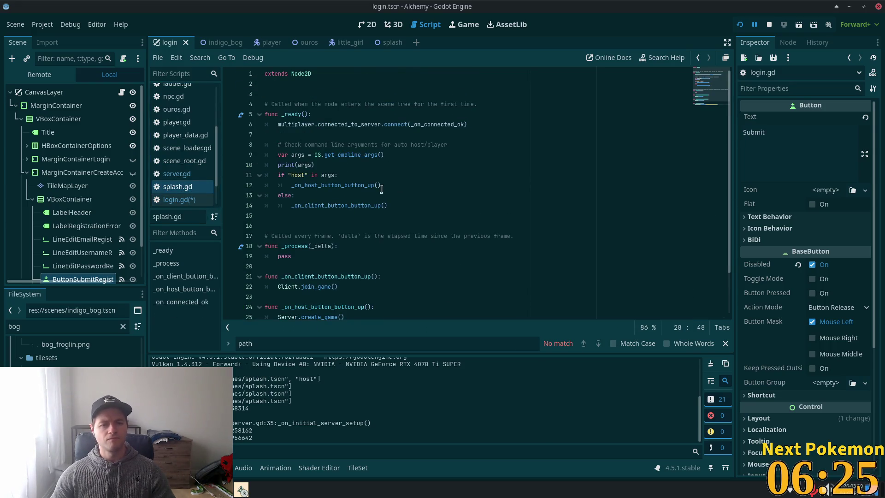
{"action": "left_click_drag", "start_coordinate": [278, 175], "coordinate": [339, 175]}
{"action": "key", "text": "ctrl+c"}
{"action": "left_click", "coordinate": [380, 42]}
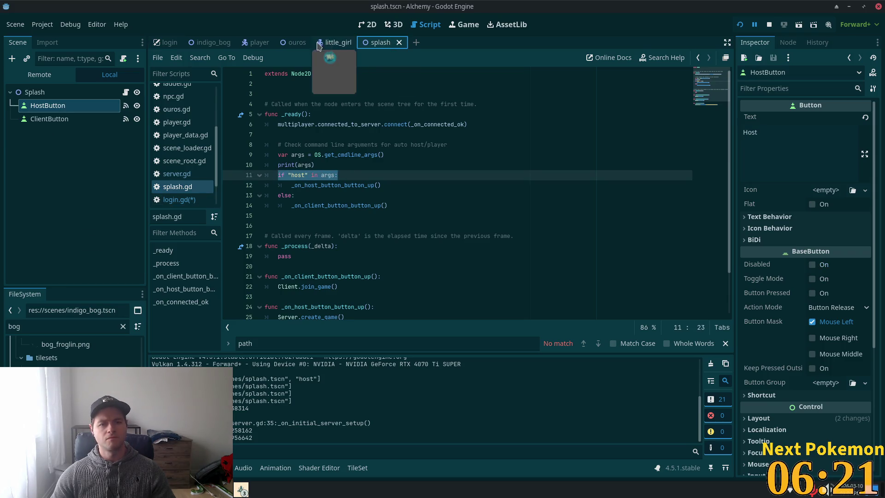
Step: Paste 'if "host" in args:' onto login.gd line 39, removing the duplicate if
{"action": "left_click", "coordinate": [180, 199]}
{"action": "key", "text": "BackSpace"}
{"action": "key", "text": "BackSpace"}
{"action": "key", "text": "ctrl+v"}
{"action": "left_click_drag", "start_coordinate": [281, 185], "coordinate": [291, 185]}
{"action": "key", "text": "BackSpace"}
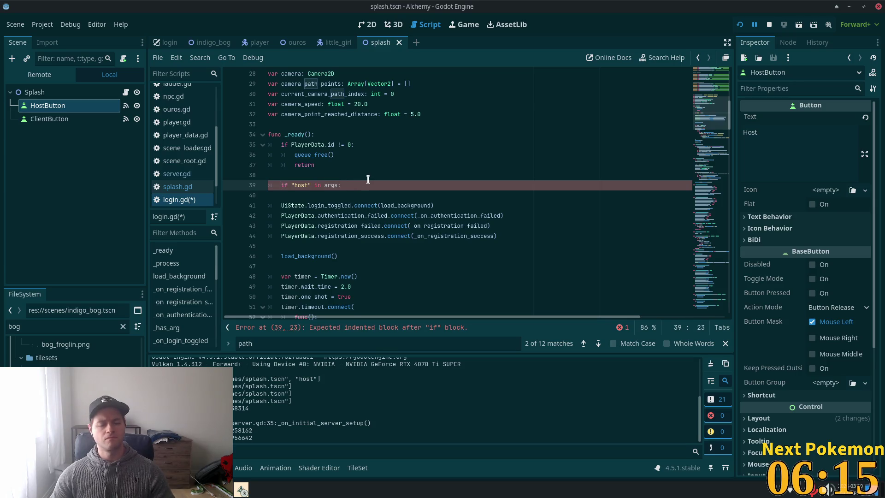
{"action": "key", "text": "Return"}
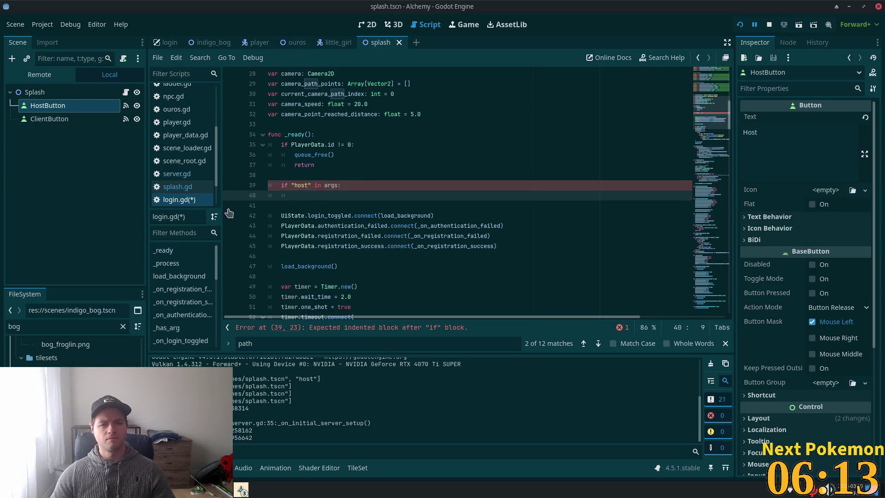
Step: Copy Server.create_game() from splash.gd and paste it inside login.gd's new if block
{"action": "left_click", "coordinate": [186, 189]}
{"action": "scroll", "coordinate": [359, 206], "scroll_direction": "down", "scroll_amount": 2}
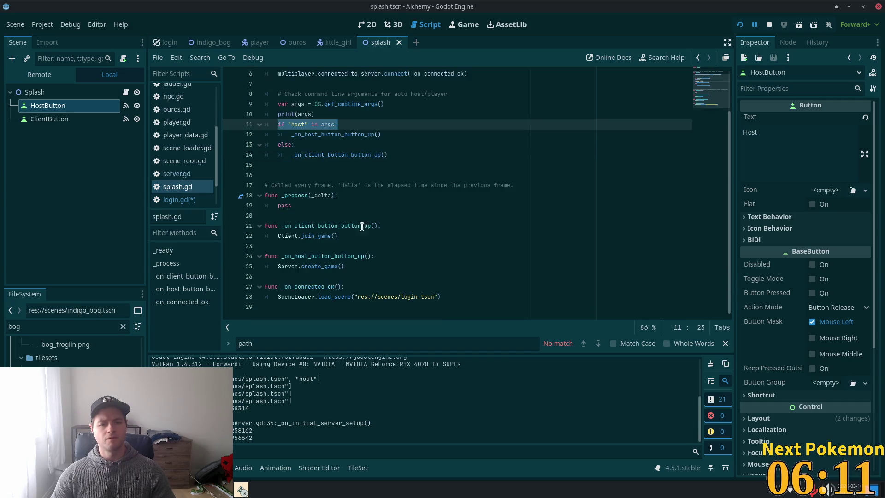
{"action": "left_click_drag", "start_coordinate": [345, 267], "coordinate": [276, 266]}
{"action": "key", "text": "ctrl+c"}
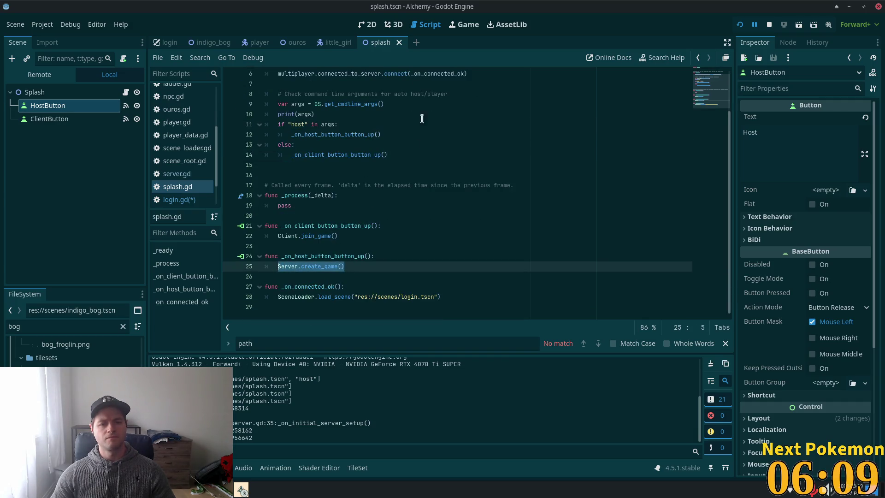
{"action": "left_click", "coordinate": [179, 202]}
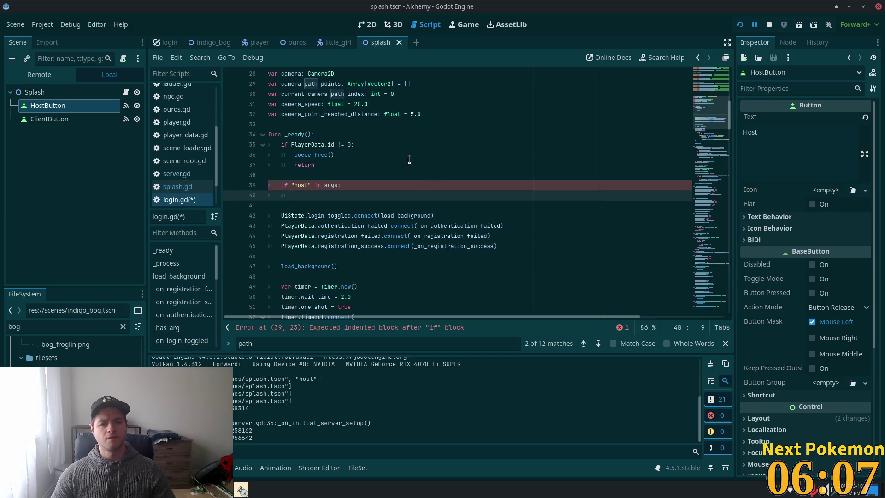
{"action": "key", "text": "ctrl+v"}
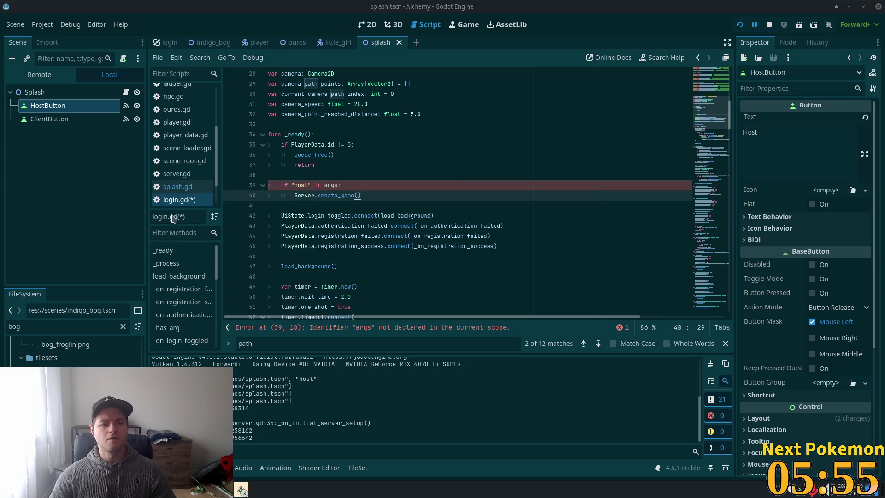
{"action": "left_click", "coordinate": [177, 187]}
Step: Replace args in login.gd's line 39 host check with OS.get_cmdline_args(), taken from splash.gd
{"action": "scroll", "coordinate": [347, 249], "scroll_direction": "up", "scroll_amount": 2}
{"action": "mouse_move", "coordinate": [397, 155]}
{"action": "left_mouse_down"}
{"action": "mouse_move", "coordinate": [288, 146]}
{"action": "mouse_move", "coordinate": [285, 155]}
{"action": "left_mouse_up"}
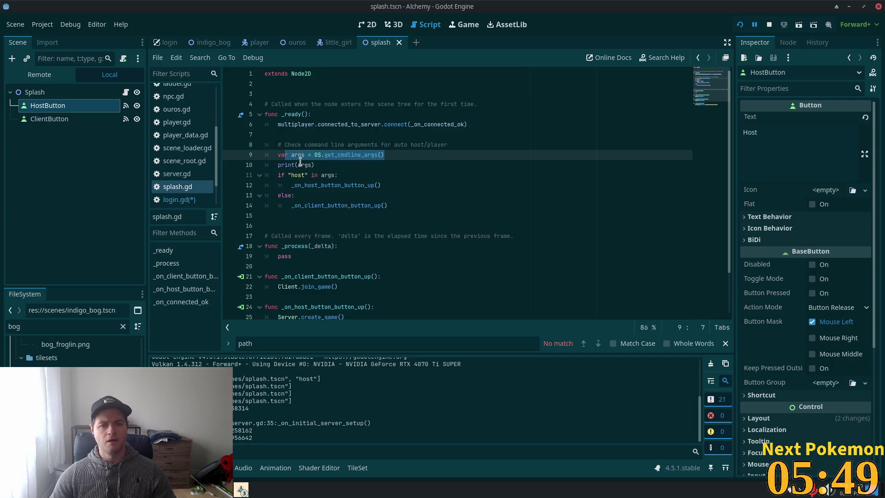
{"action": "left_click", "coordinate": [329, 156]}
{"action": "double_click", "coordinate": [318, 155]}
{"action": "left_click_drag", "start_coordinate": [326, 157], "coordinate": [384, 154]}
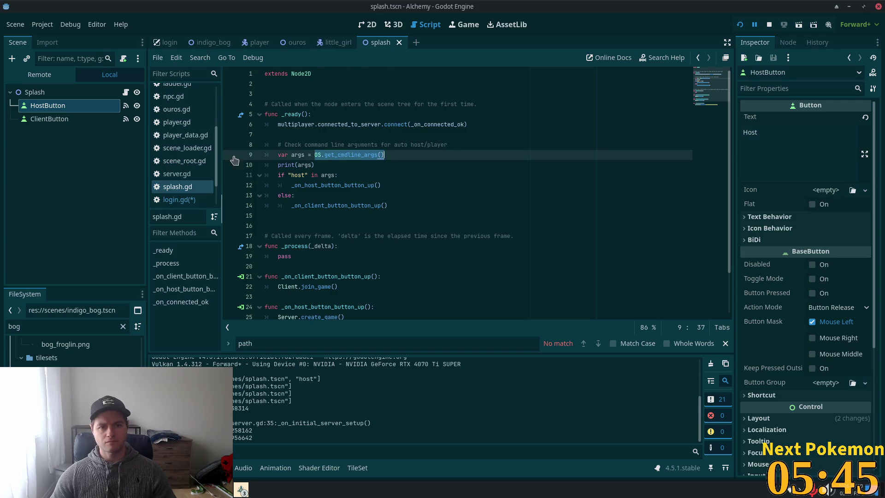
{"action": "left_click", "coordinate": [179, 200]}
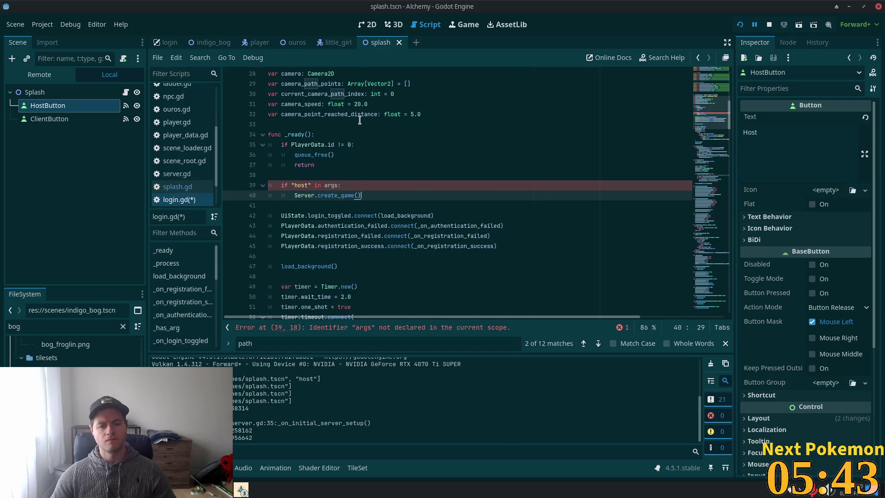
{"action": "double_click", "coordinate": [328, 185]}
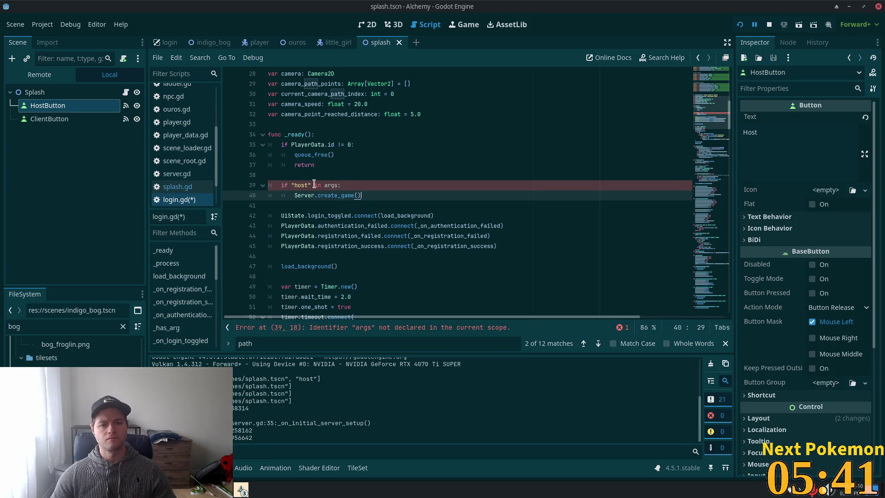
{"action": "type", "text": "OS.get_cmdline_args()"}
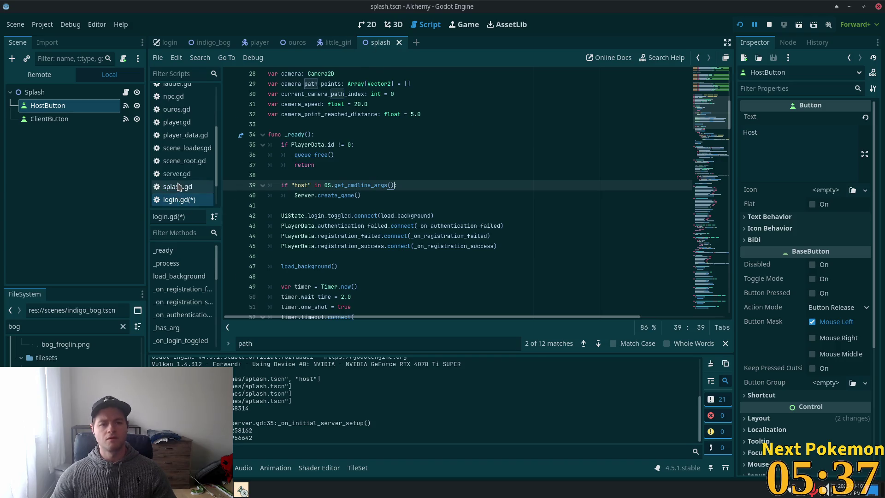
{"action": "left_click", "coordinate": [197, 187]}
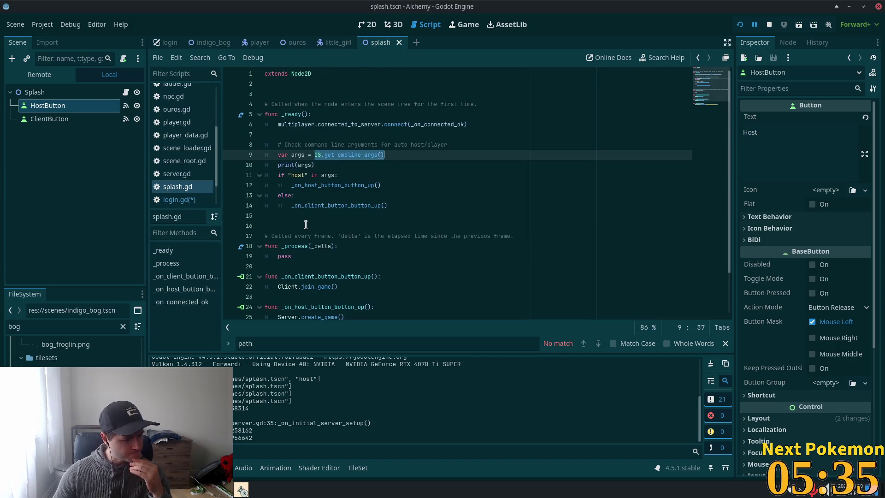